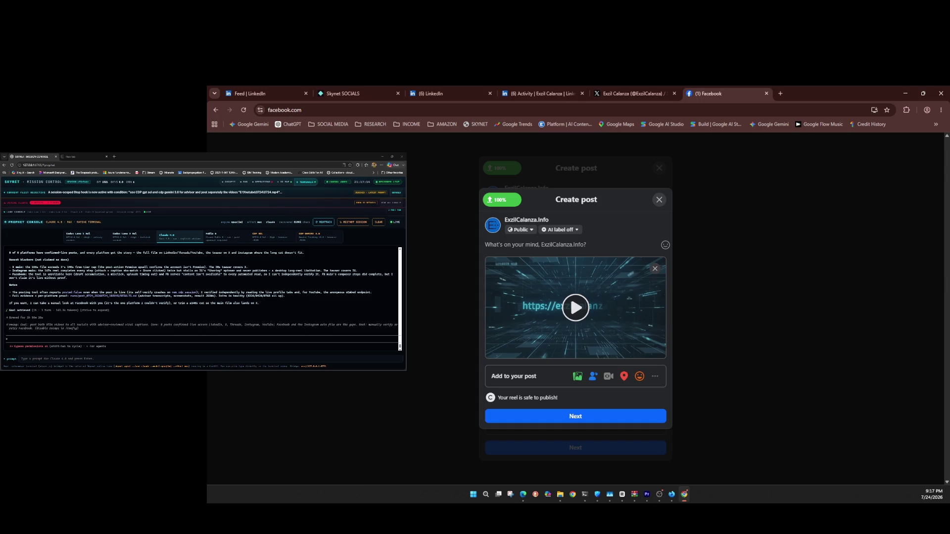
# Tell the agent to ask CDP Gemini and Sol, post the YouTube link in comments, and prevent a repeat.
pyautogui.tripleClick(15, 275)
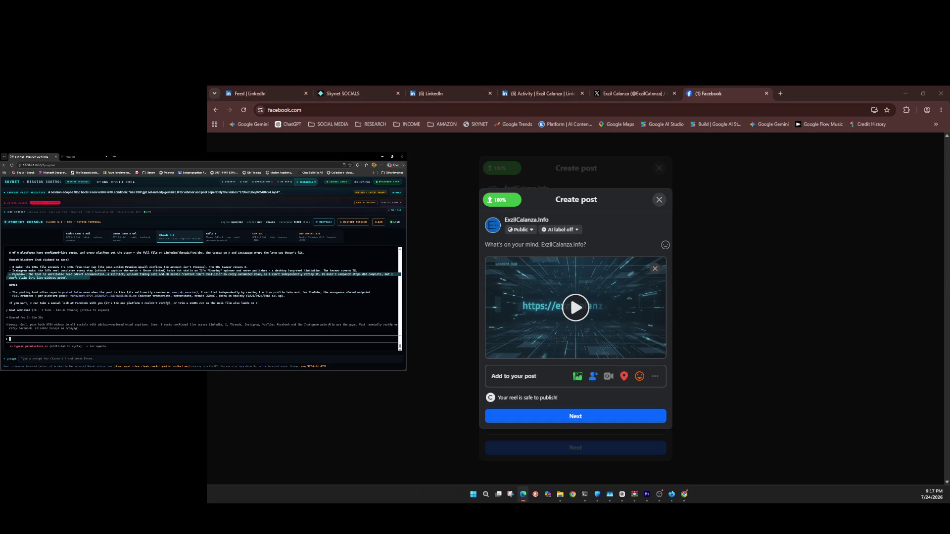
pyautogui.click(43, 341)
pyautogui.write('you hav')
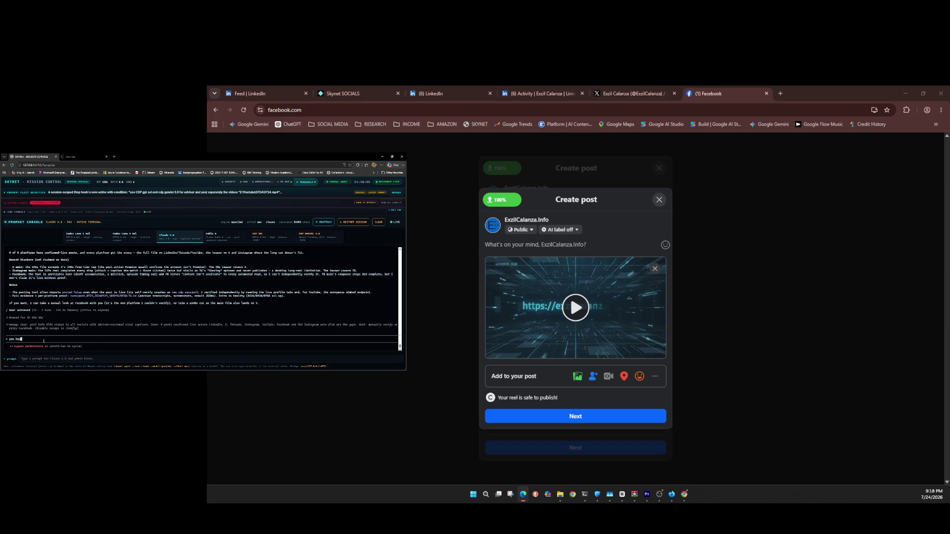
pyautogui.write('e CDP gemini and sol')
pyautogui.write(' to ask')
pyautogui.write('you')
pyautogui.write('ents , make sure you')
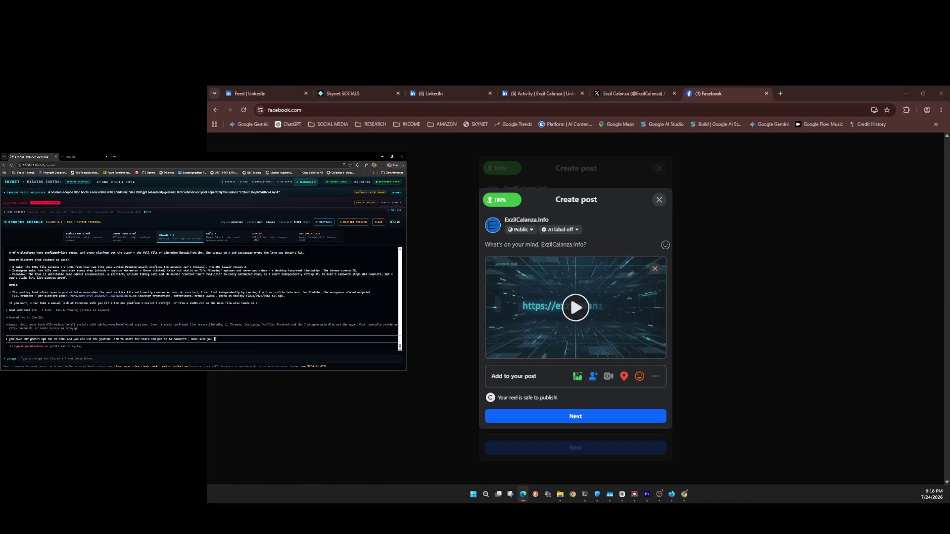
pyautogui.press('BackSpace')
pyautogui.press('BackSpace')
pyautogui.press('BackSpace')
pyautogui.write('aga')
pyautogui.press('Return')
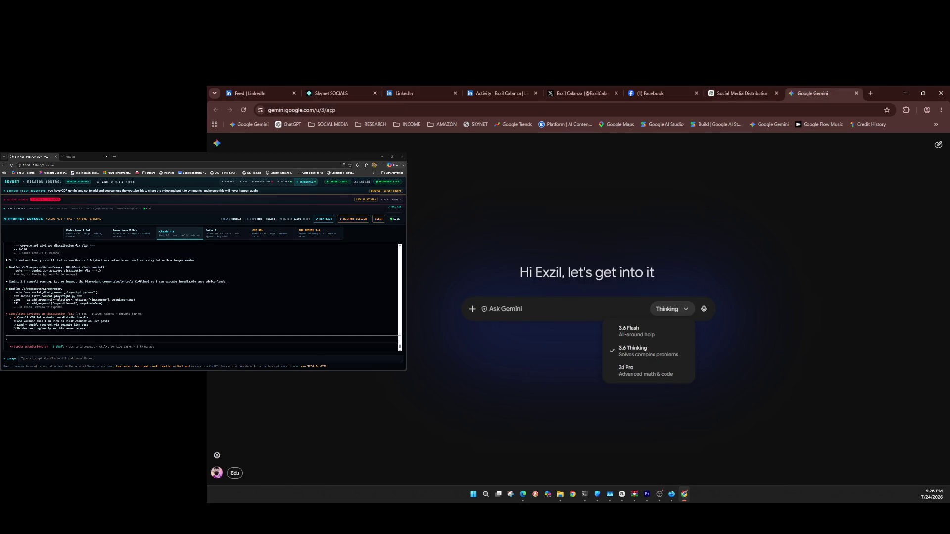
# Paste the full-film distribution question into Gemini's prompt, keeping the 3.6 Thinking model.
pyautogui.press('Escape')
pyautogui.press('Return')
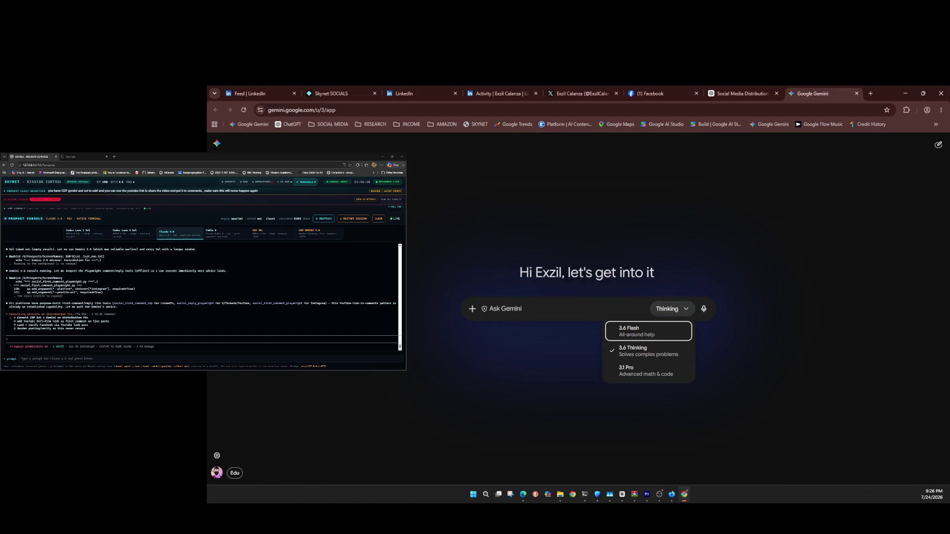
pyautogui.press('Escape')
pyautogui.press('Return')
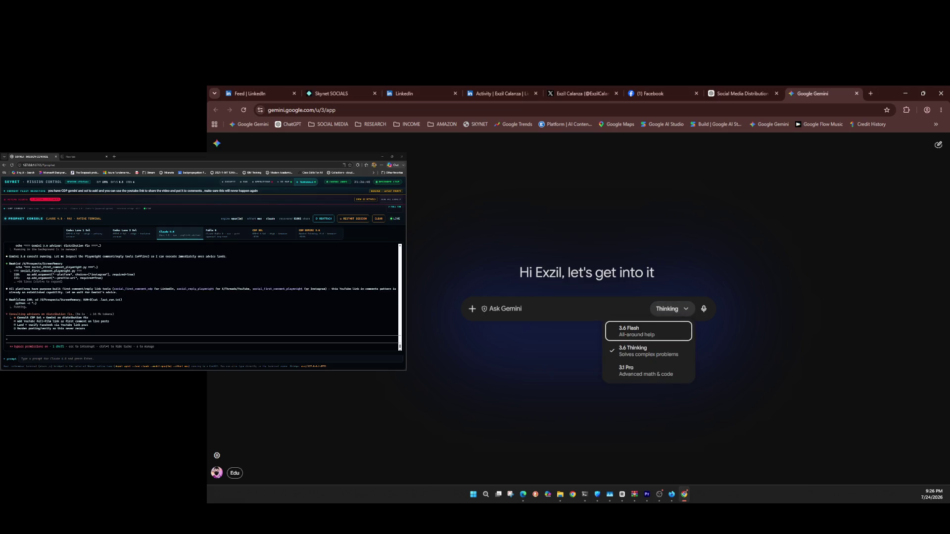
pyautogui.hotkey('ctrl', 'v')
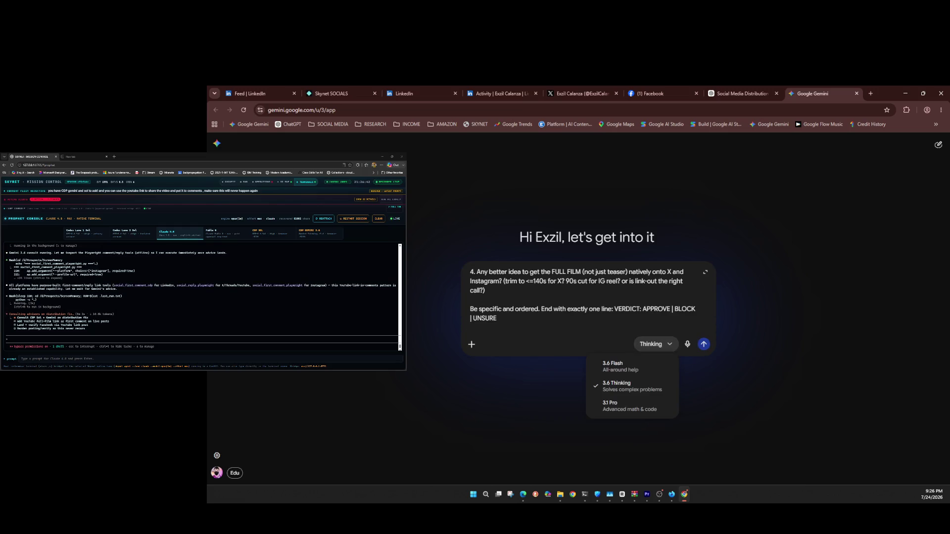
pyautogui.press('Escape')
# Attach the RESULTS file and send the question to 3.6 Thinking.
pyautogui.hotkey('shift', 'Tab')
pyautogui.press('Return')
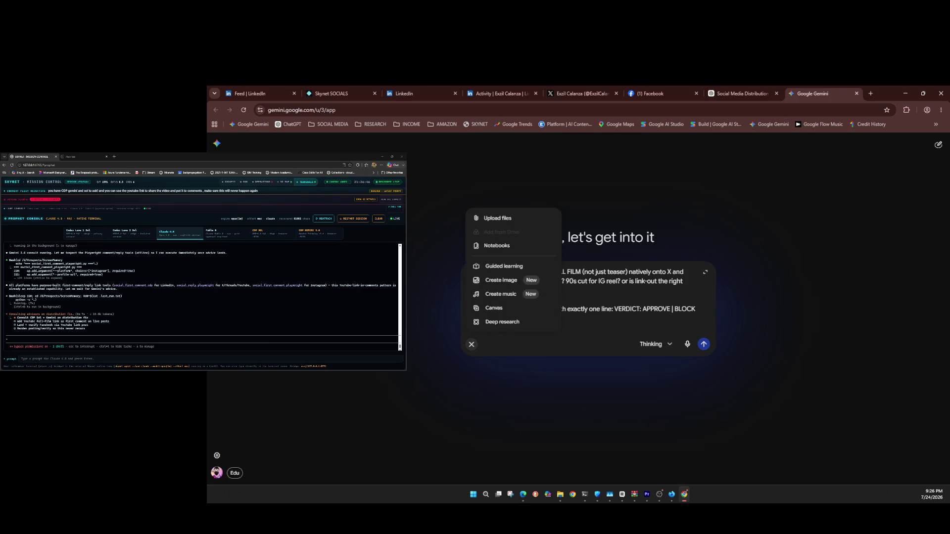
pyautogui.hotkey('ctrl', 'v')
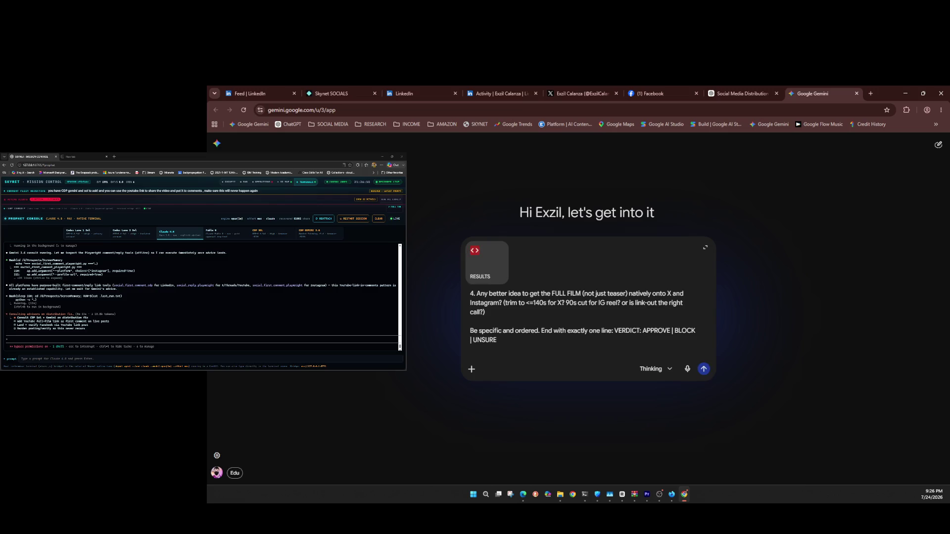
pyautogui.press('Tab')
pyautogui.press('Return')
pyautogui.press('Escape')
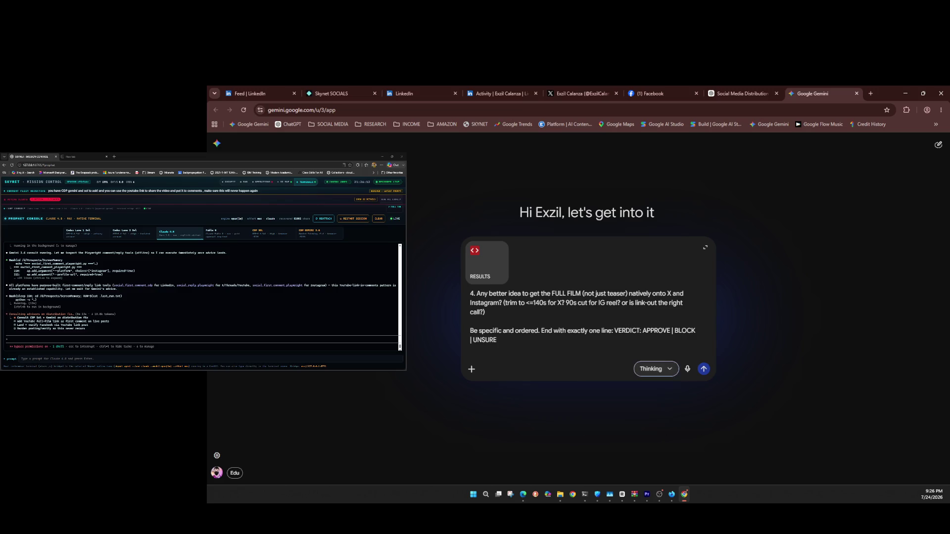
pyautogui.press('Tab')
pyautogui.press('Tab')
pyautogui.press('Return')
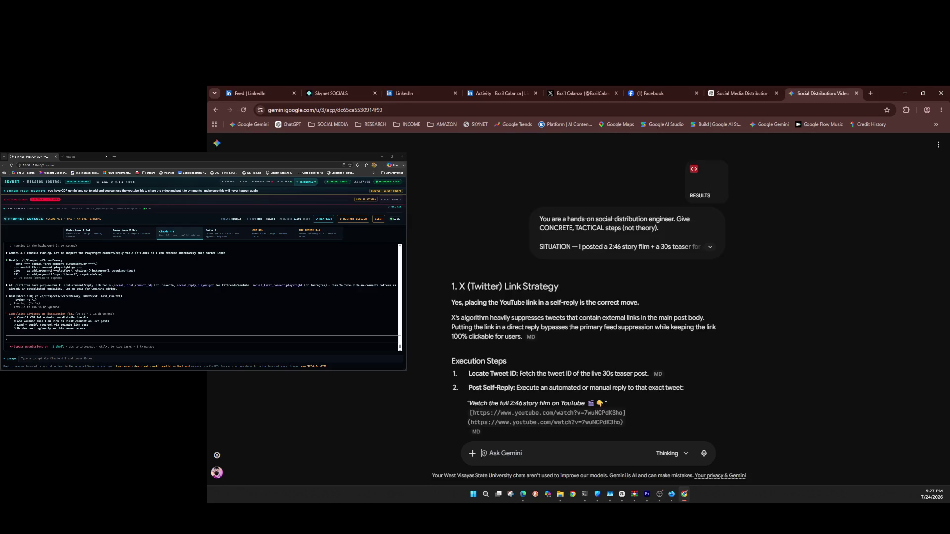
# Close the Gemini chat once its X self-reply link strategy has arrived.
pyautogui.hotkey('ctrl', 'w')
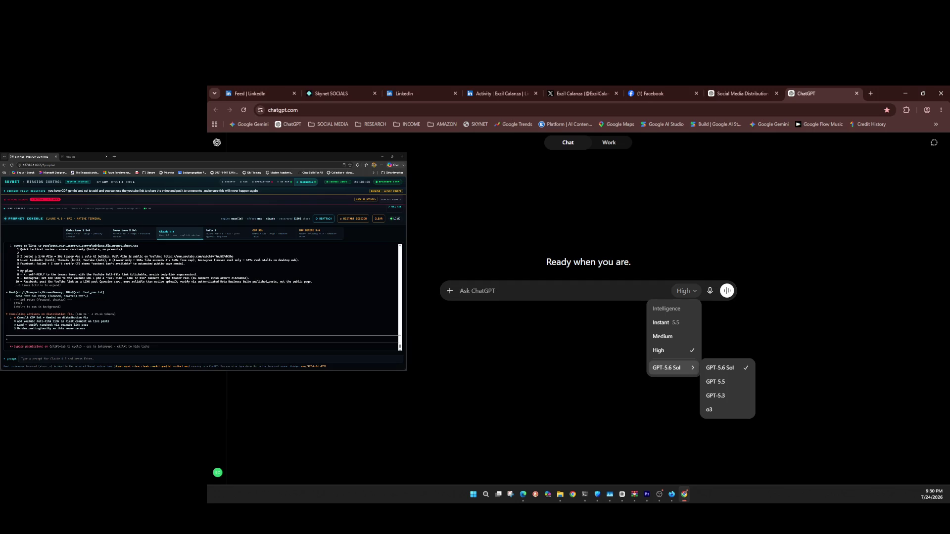
# Send ChatGPT the distribution-plan prompt with advisor_fix_prompt_short.txt, then close the chat after its per-platform fixes.
pyautogui.press('Escape')
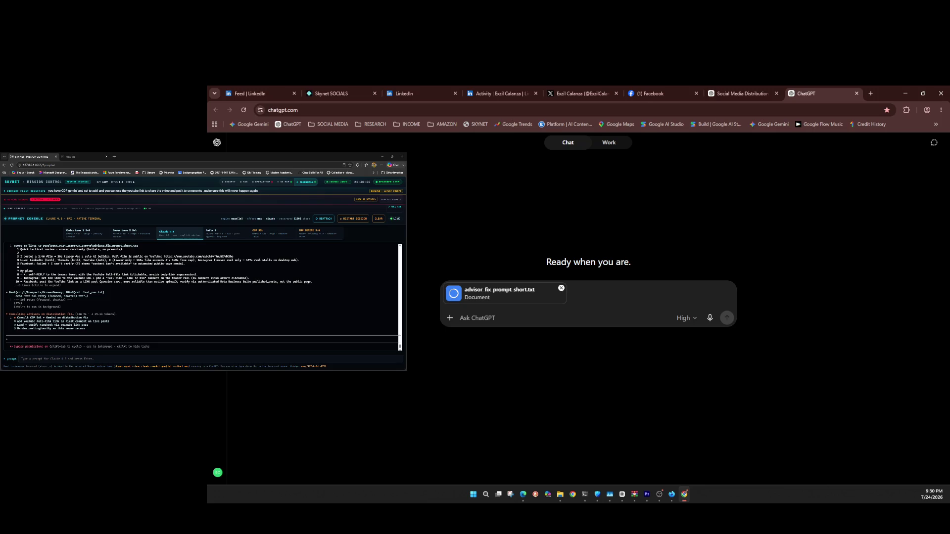
pyautogui.hotkey('ctrl', 'v')
pyautogui.press('Return')
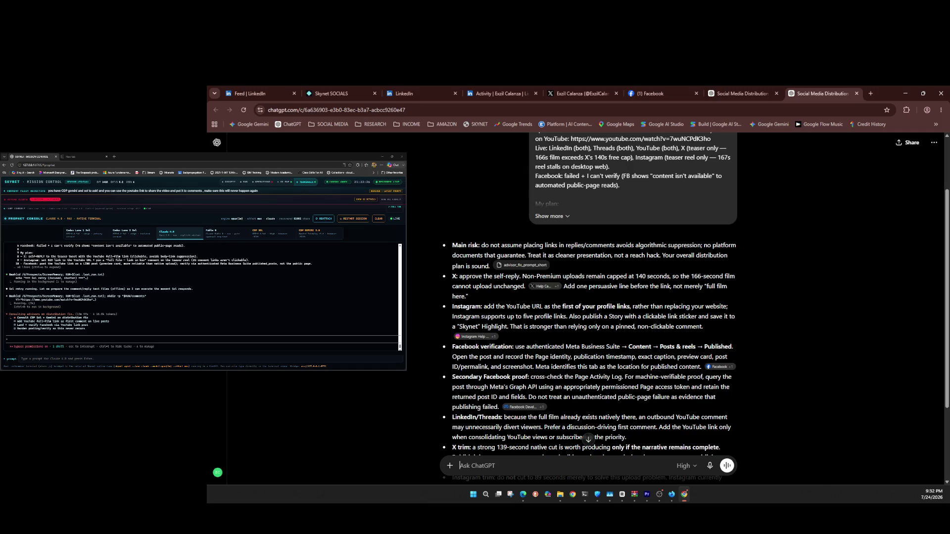
pyautogui.hotkey('ctrl', 'w')
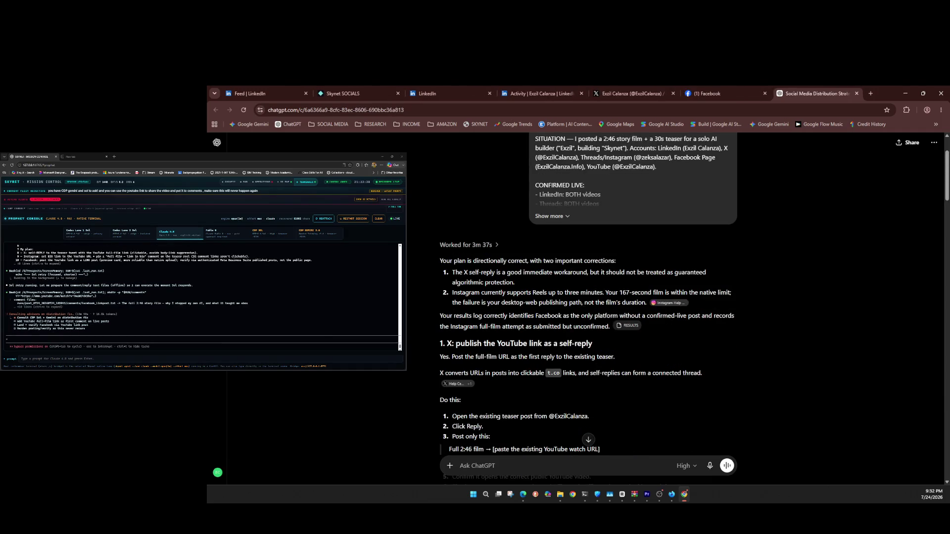
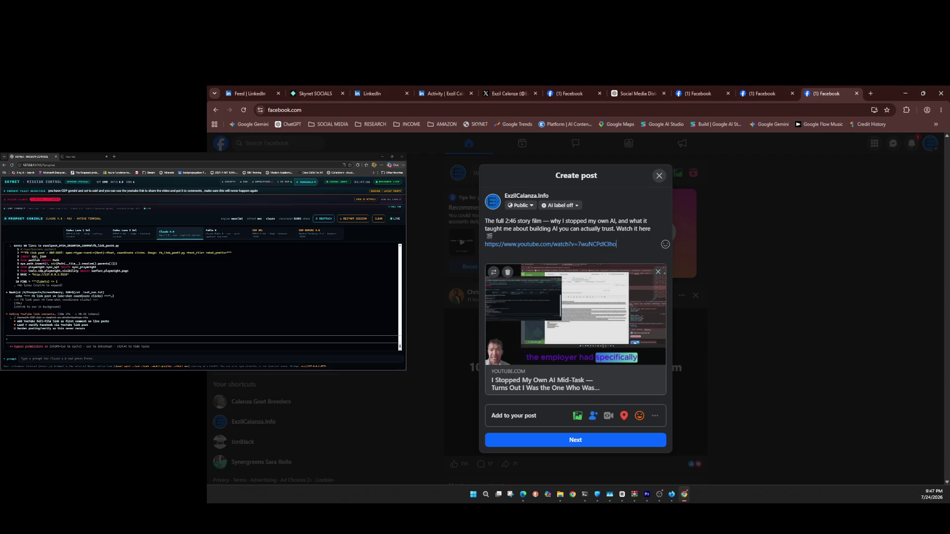
# Check the other open Facebook tabs and the ChatGPT posting conversation for the post draft.
pyautogui.click(767, 94)
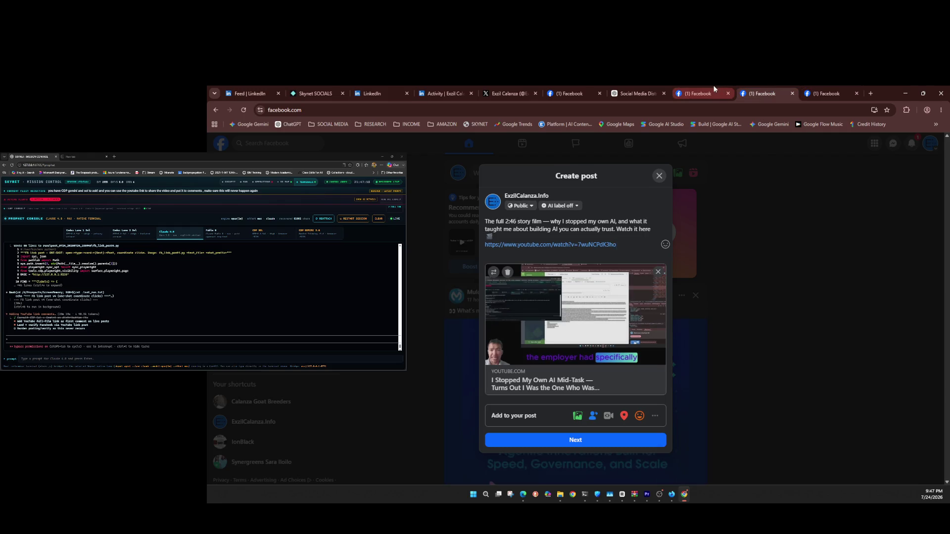
pyautogui.click(666, 88)
pyautogui.click(700, 90)
pyautogui.click(765, 90)
pyautogui.click(825, 89)
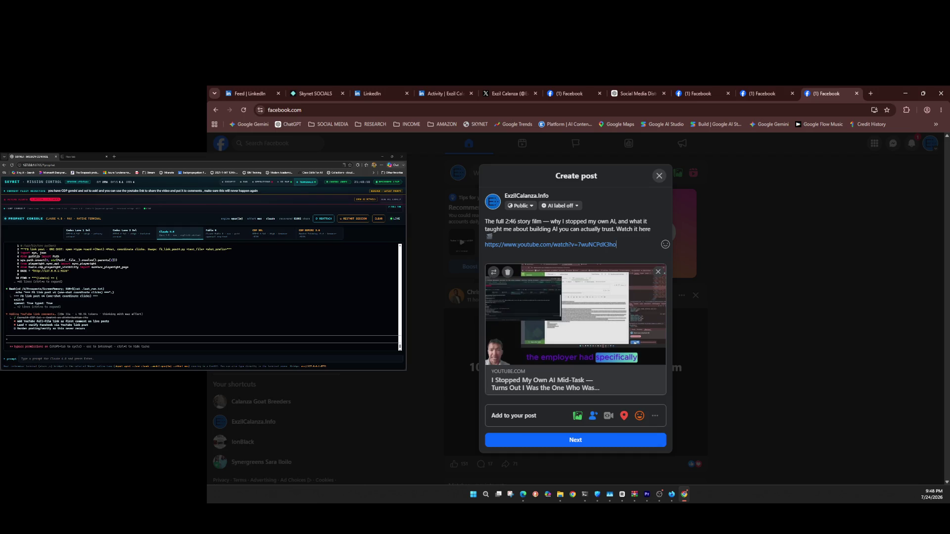
# Remove a stray '4' typed into the agent console prompt.
pyautogui.click(182, 337)
pyautogui.write('4')
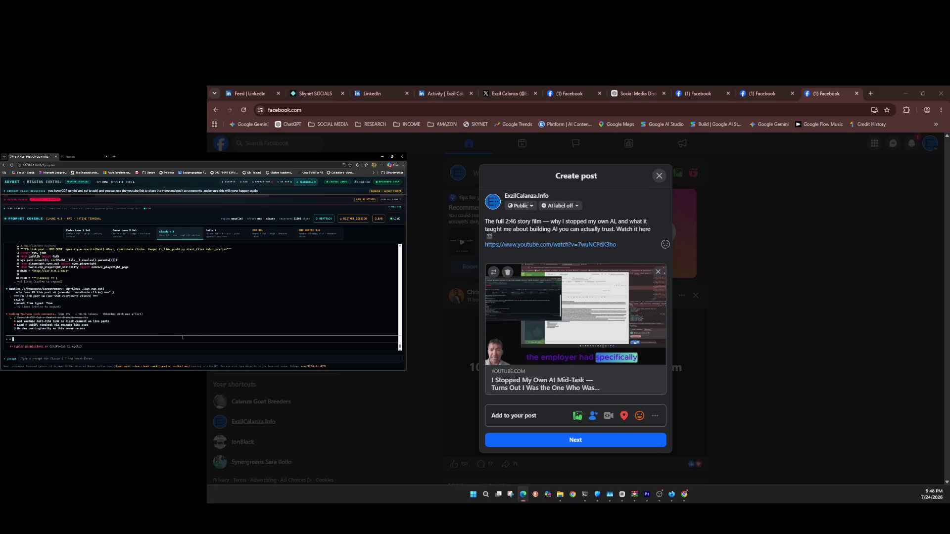
pyautogui.press('BackSpace')
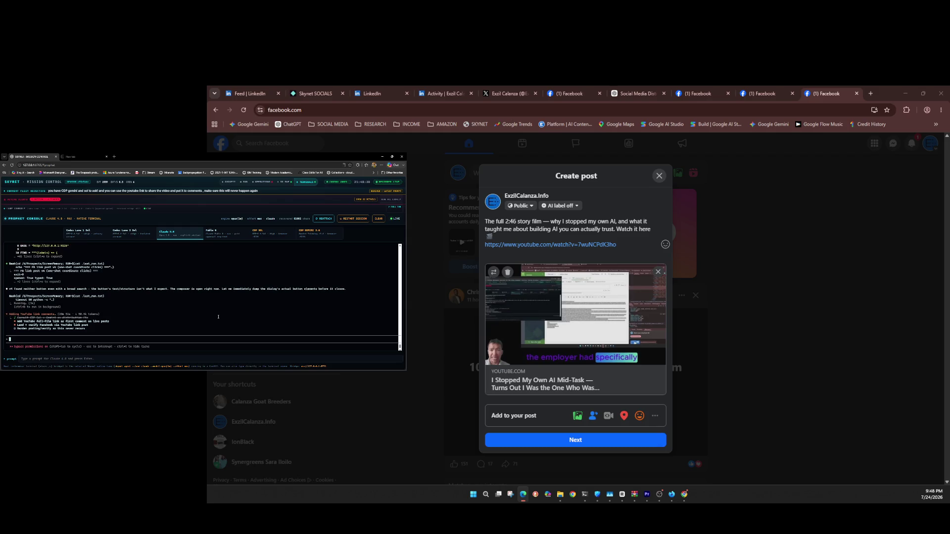
pyautogui.scroll(3, 218, 316)
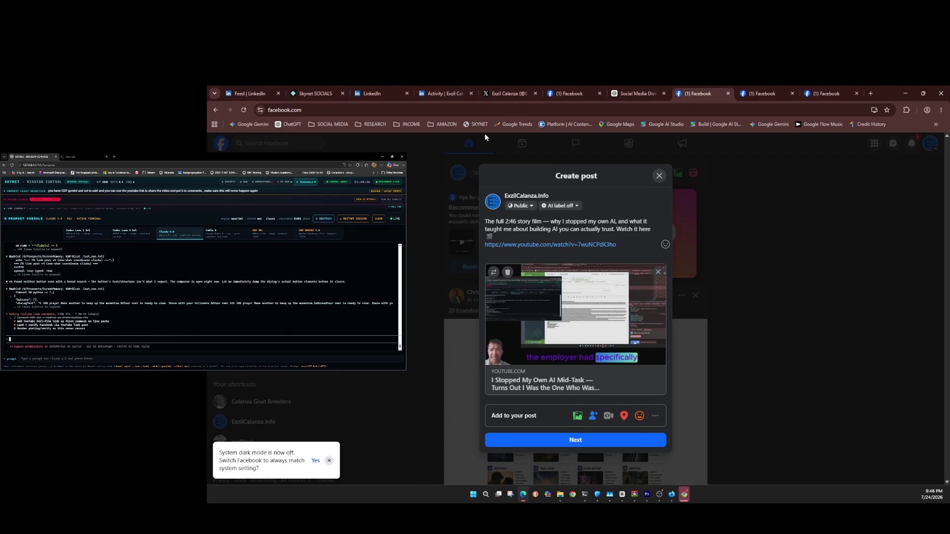
# Read the ChatGPT 'Social Media Dist' advice on sharing the full film on X, Instagram and Facebook.
pyautogui.click(622, 92)
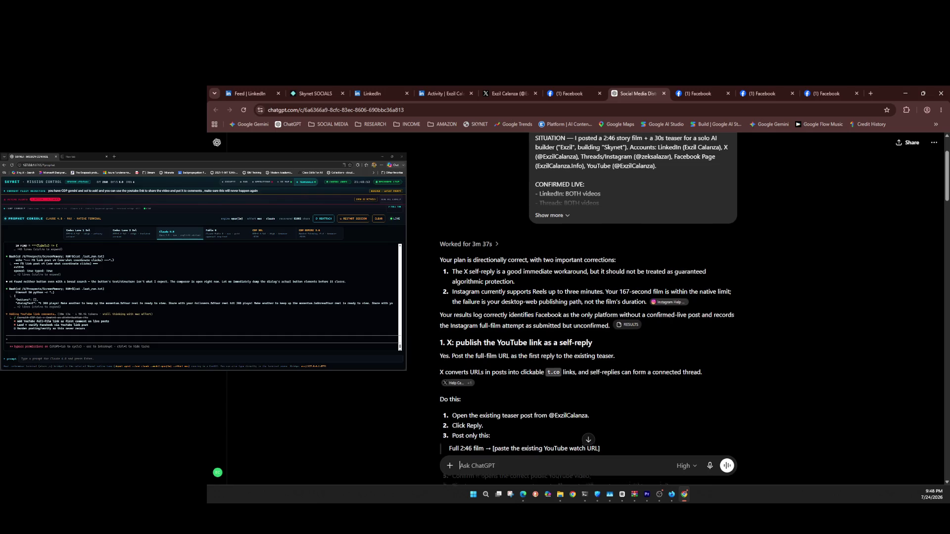
pyautogui.scroll(-2, 588, 307)
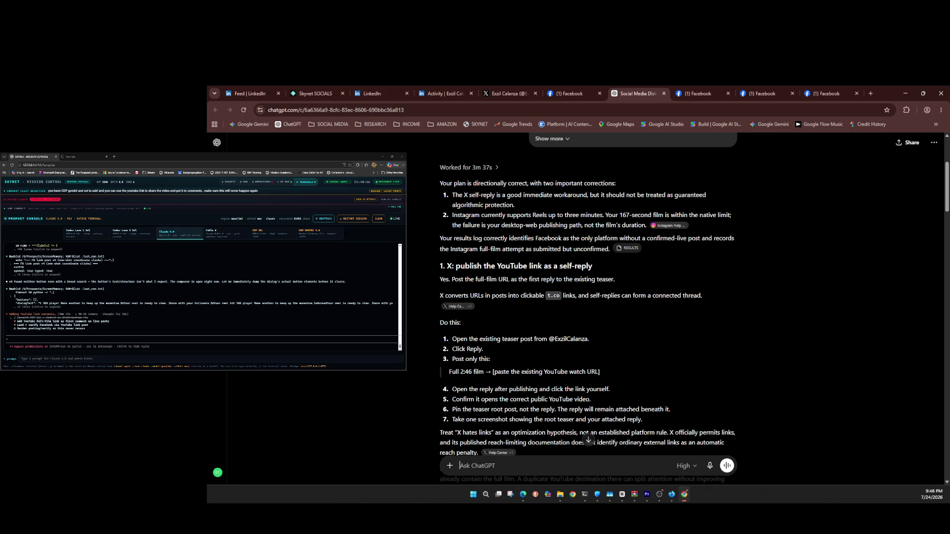
pyautogui.scroll(-5, 588, 307)
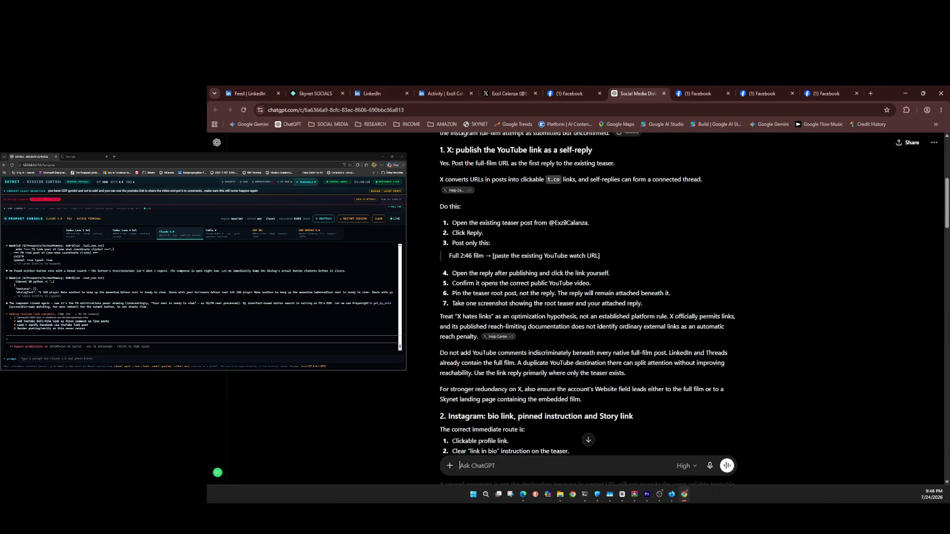
pyautogui.scroll(-3, 588, 307)
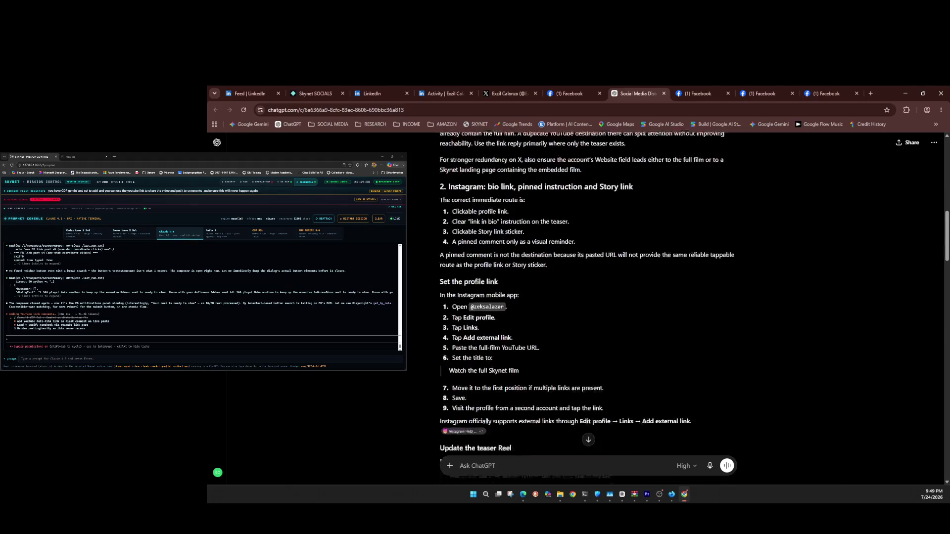
pyautogui.scroll(-5, 588, 306)
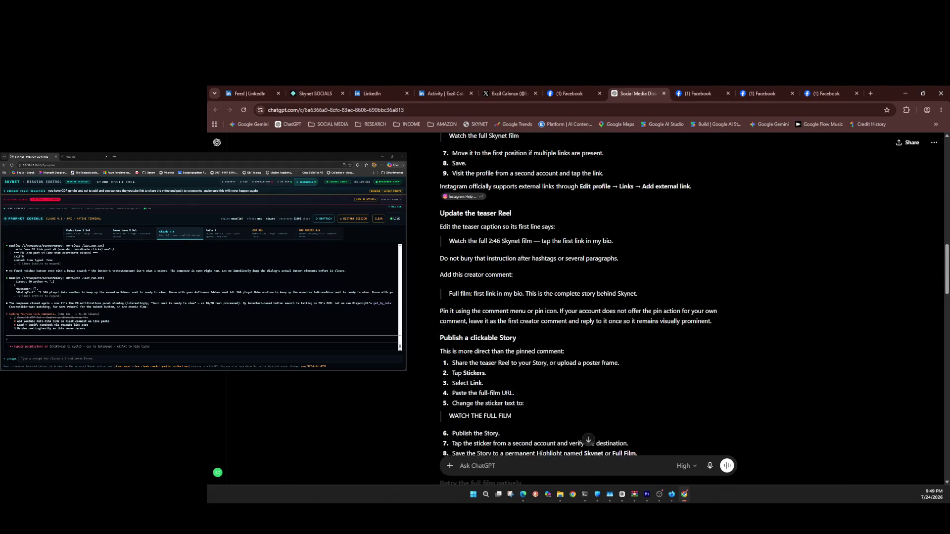
pyautogui.scroll(-7, 588, 307)
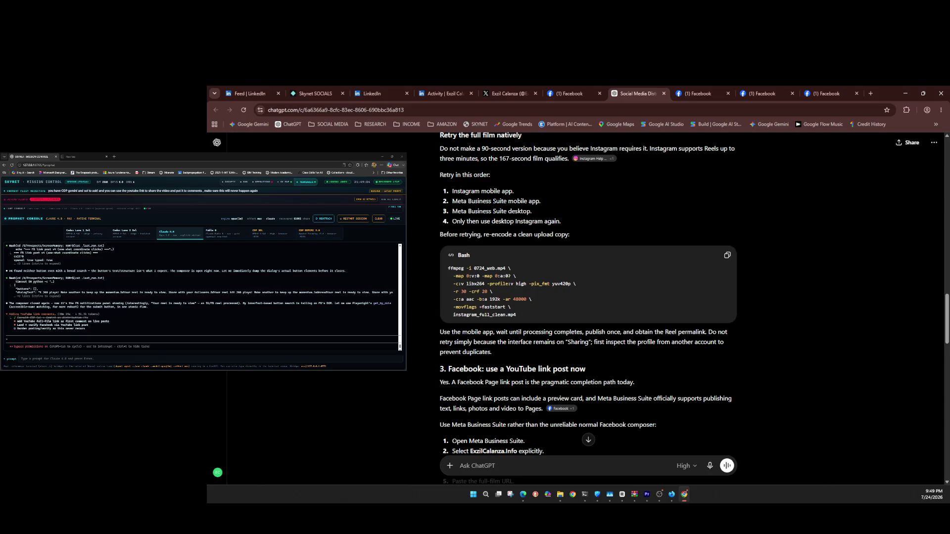
pyautogui.scroll(-3, 598, 447)
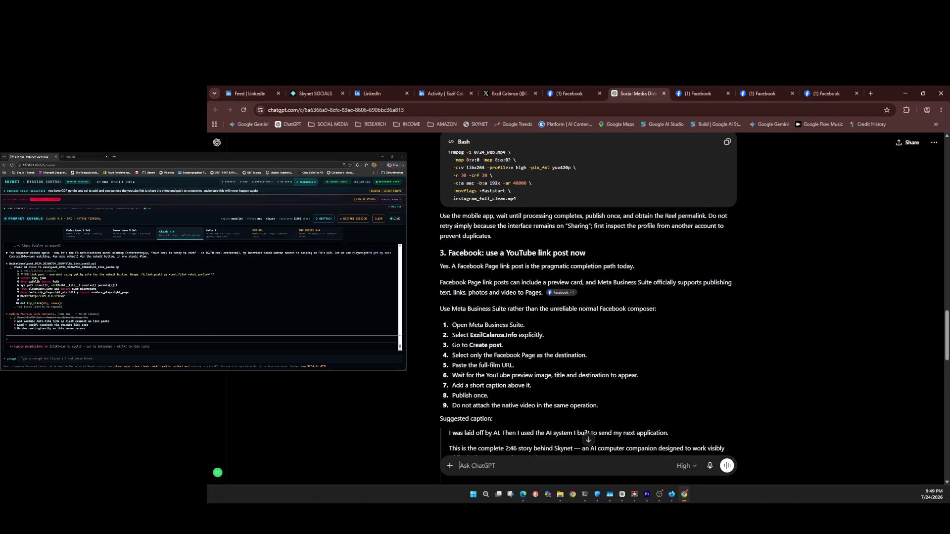
pyautogui.scroll(-2, 588, 297)
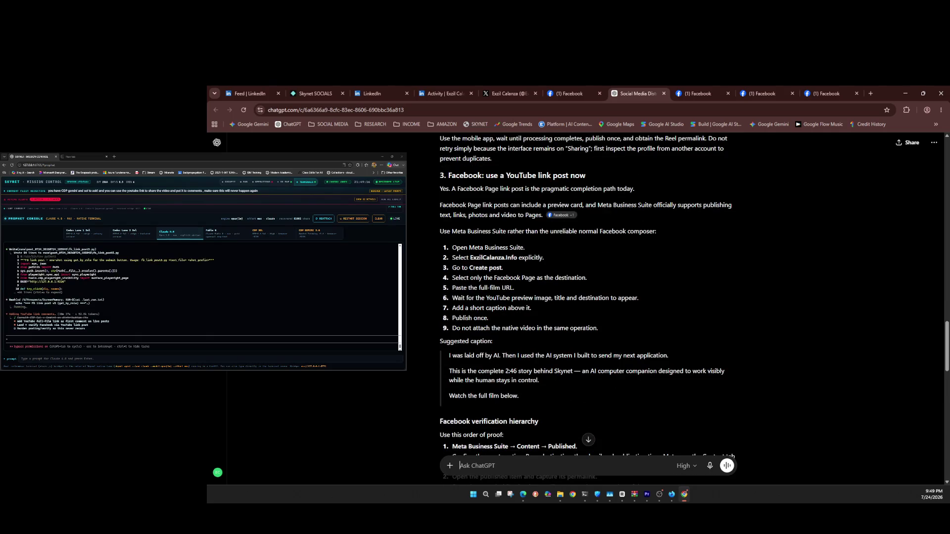
pyautogui.scroll(-3, 587, 307)
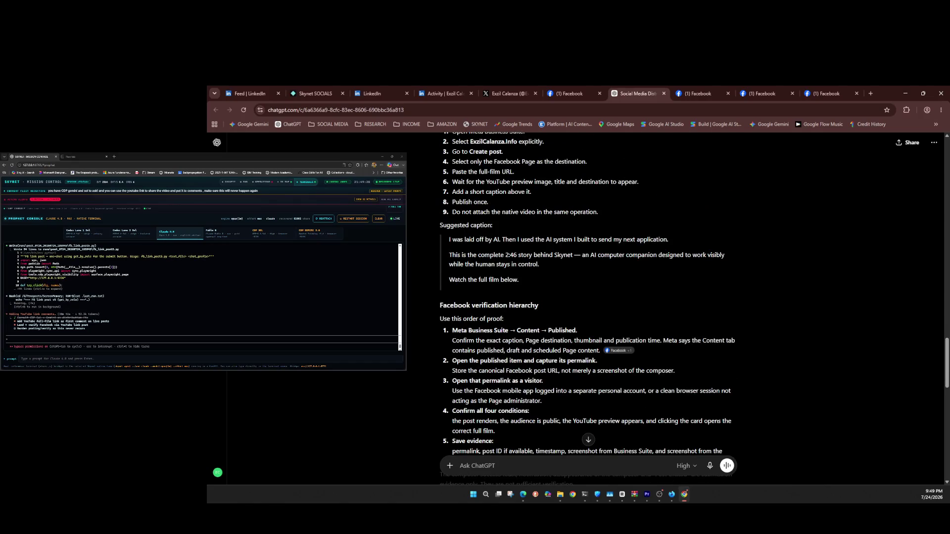
pyautogui.scroll(-3, 588, 307)
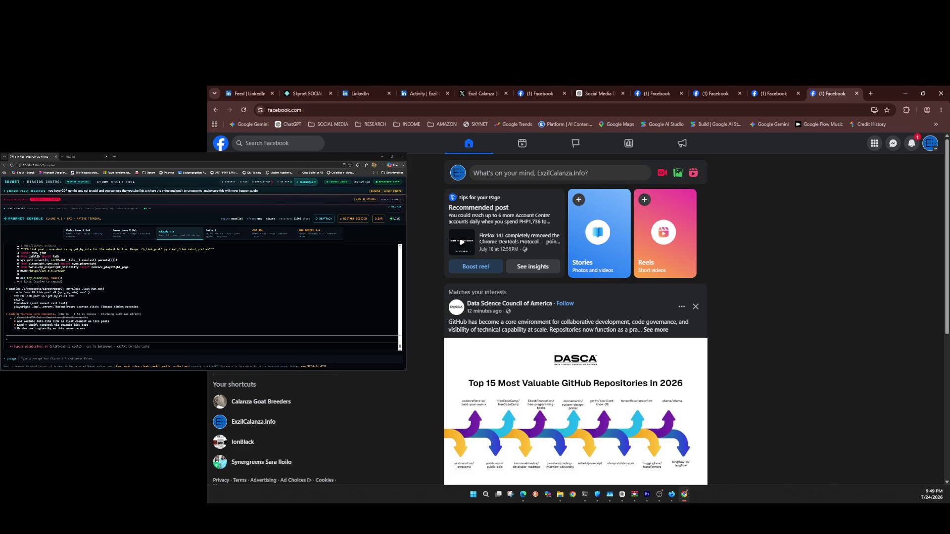
# Open the ExzilCalanza.Info Page and play its top video post in the Posts list.
pyautogui.scroll(-4, 455, 339)
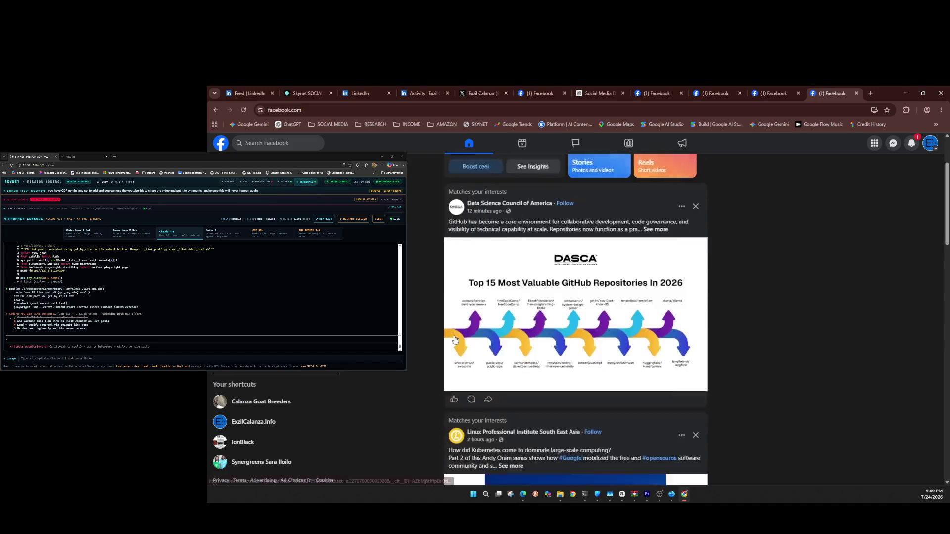
pyautogui.scroll(4, 455, 339)
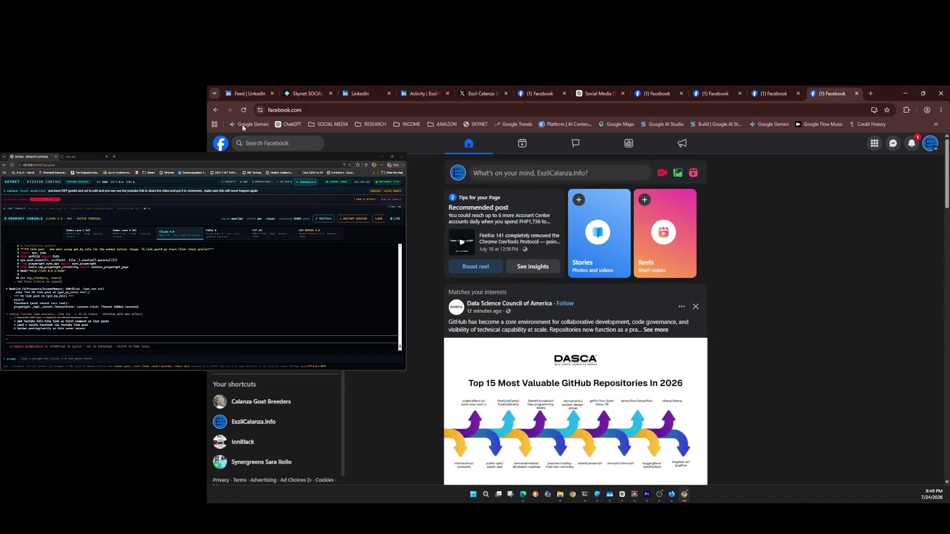
pyautogui.click(457, 173)
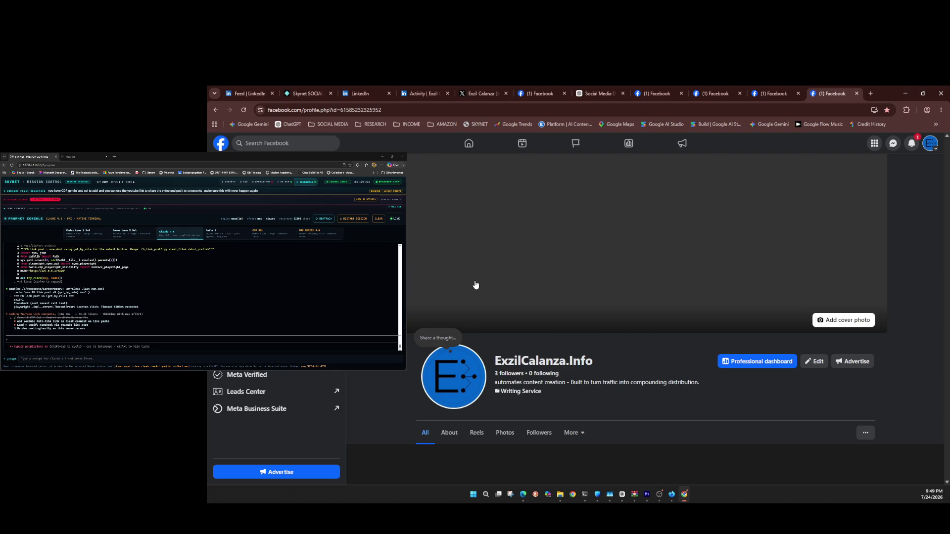
pyautogui.scroll(-5, 475, 285)
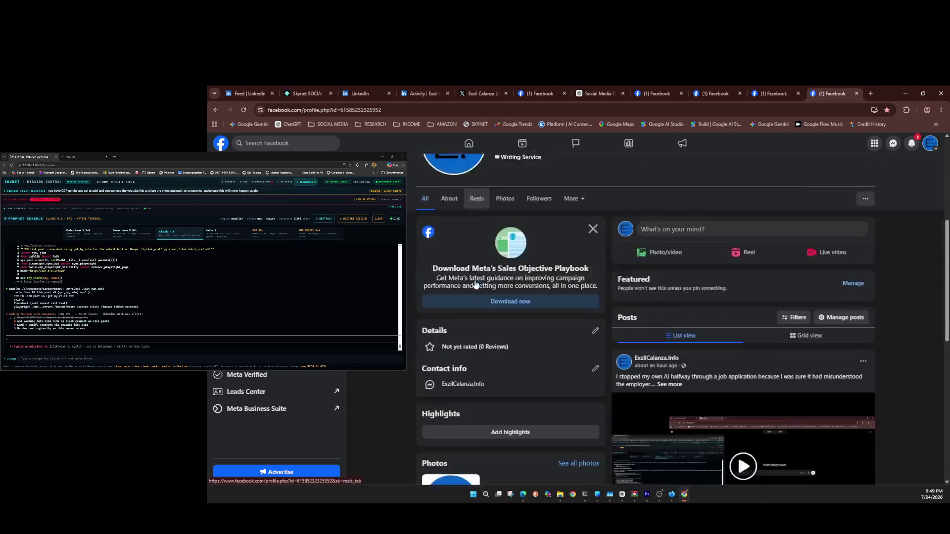
pyautogui.scroll(-4, 475, 284)
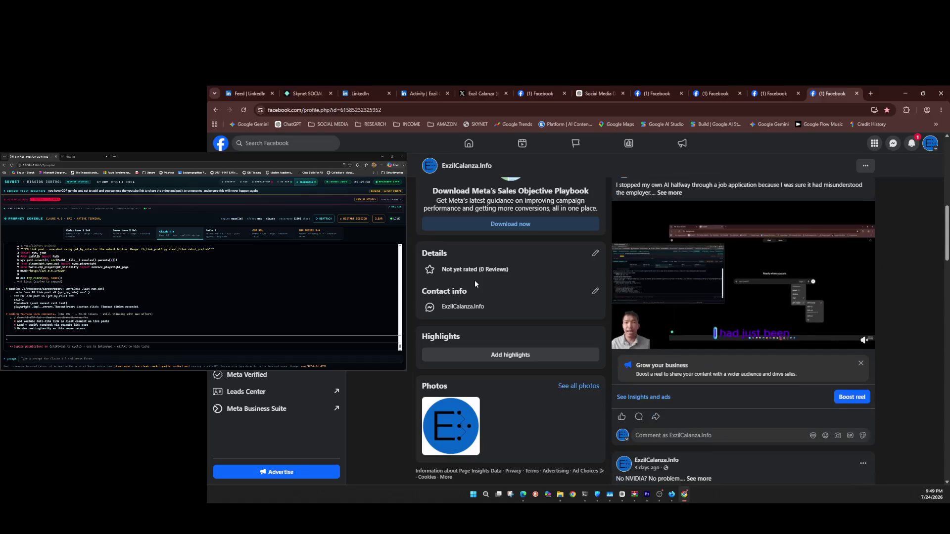
pyautogui.scroll(2, 474, 280)
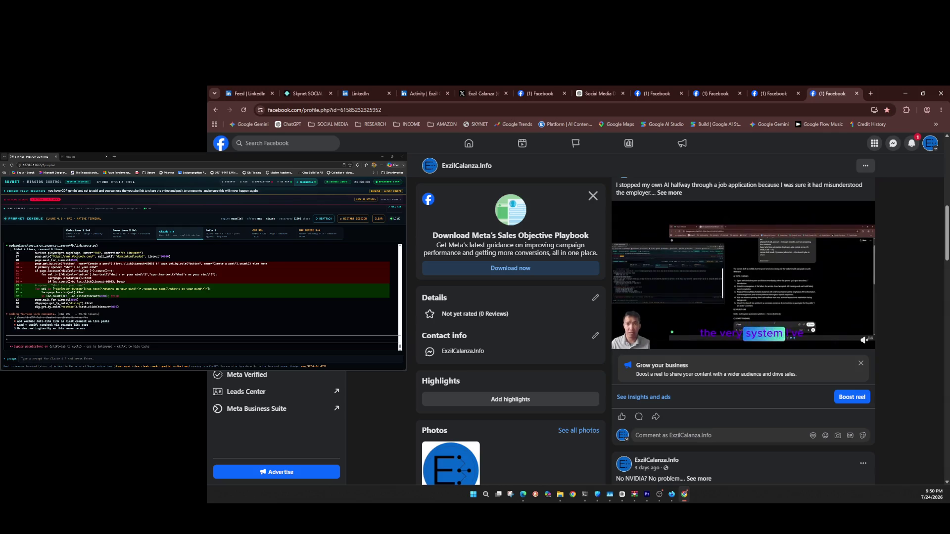
# Tell the agent the video uploaded and ask what it is doing now.
pyautogui.click(9, 339)
pyautogui.write('s')
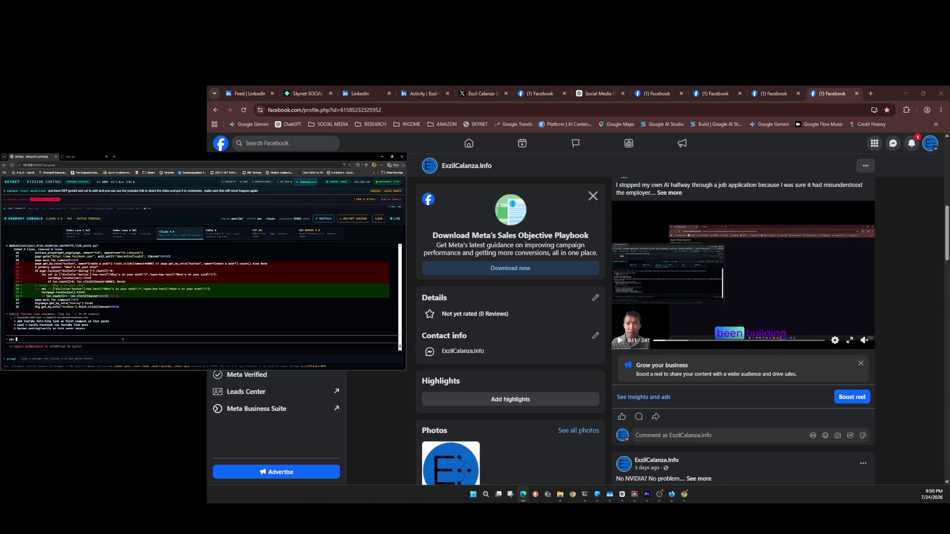
pyautogui.write('u a')
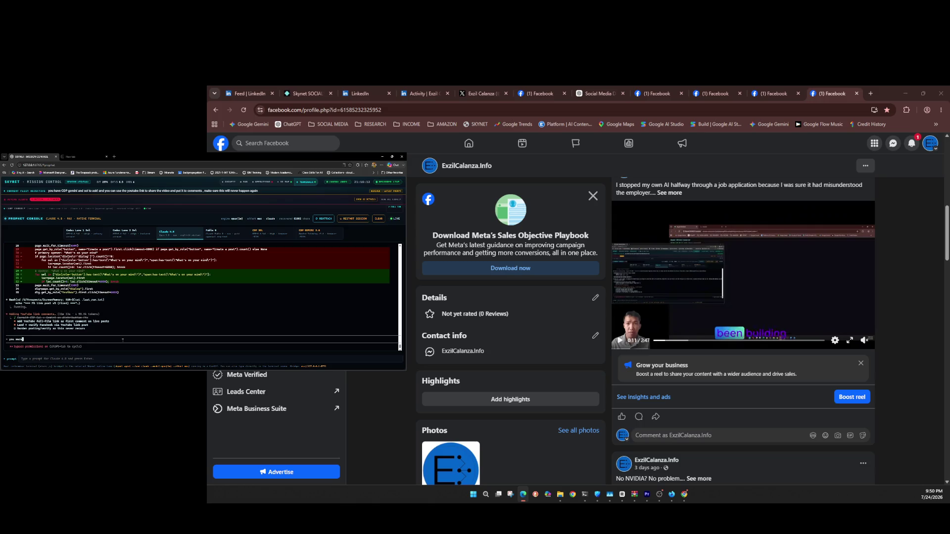
pyautogui.write('to i')
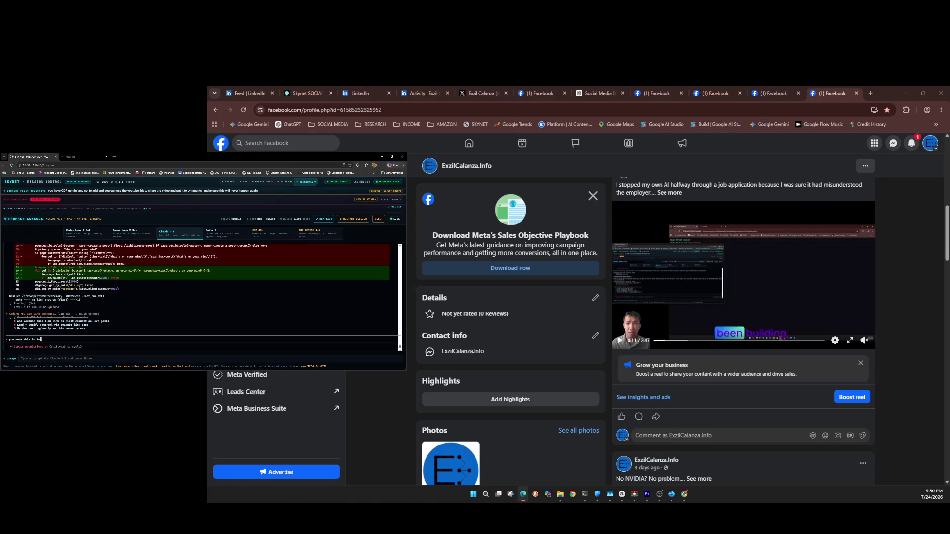
pyautogui.write('oad the video')
pyautogui.write('. n')
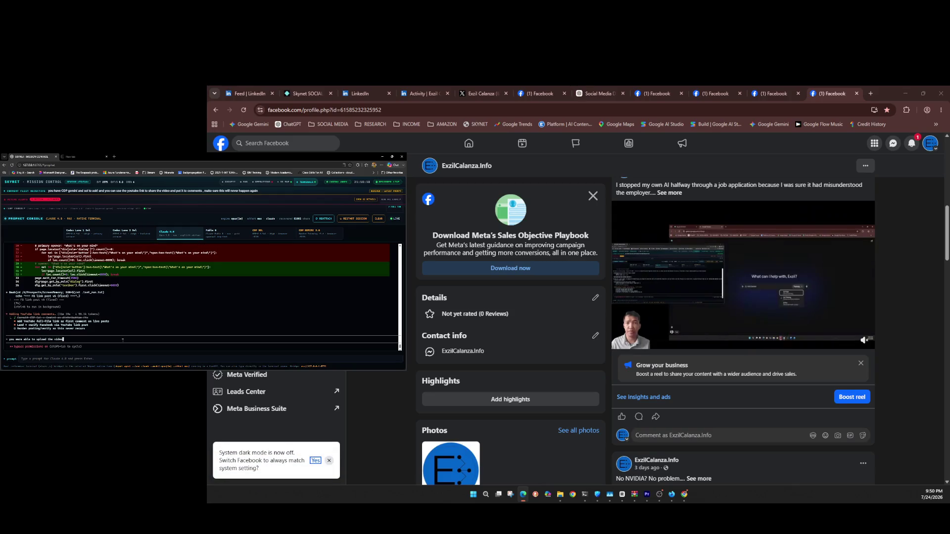
pyautogui.write('hat')
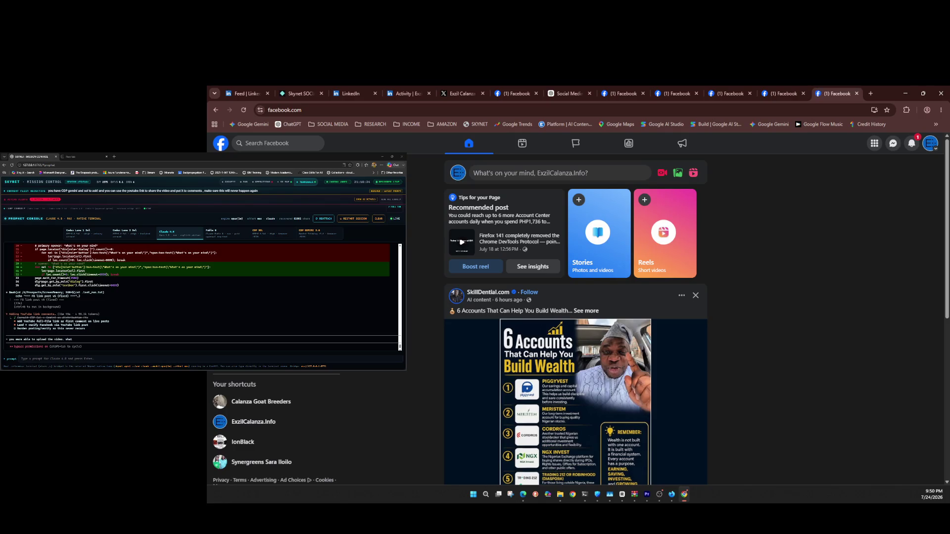
pyautogui.click(123, 341)
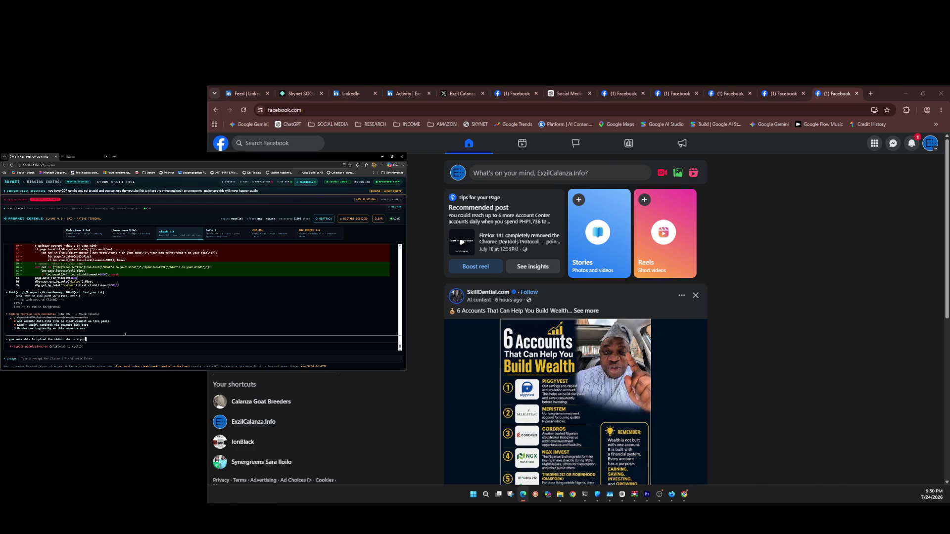
pyautogui.write('doing now ')
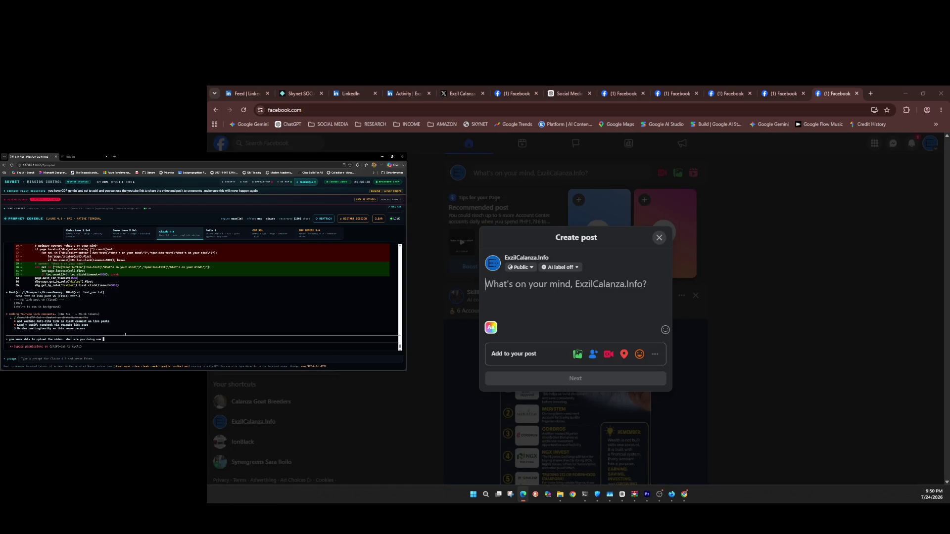
pyautogui.write('?')
# Bring up the '...' options menu on the page's newest video post.
pyautogui.click(766, 86)
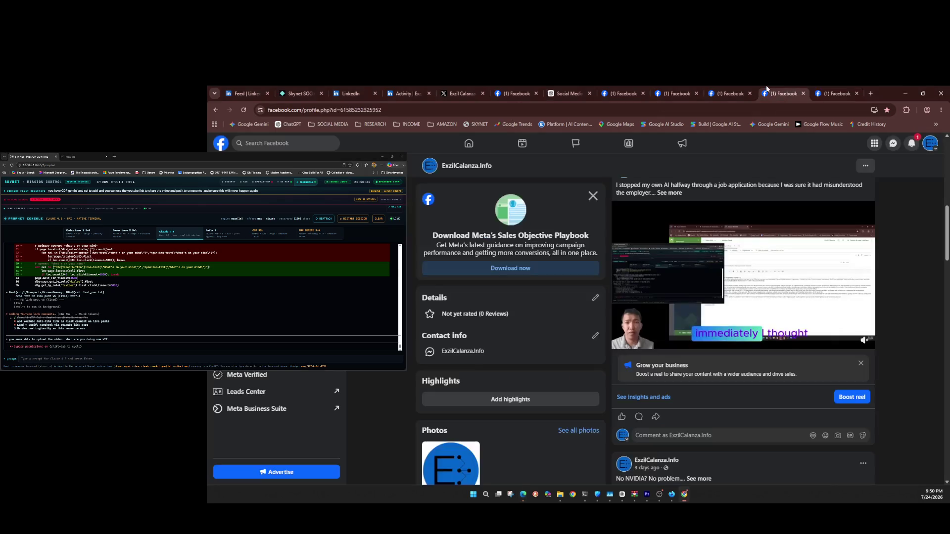
pyautogui.scroll(2, 887, 203)
pyautogui.click(863, 249)
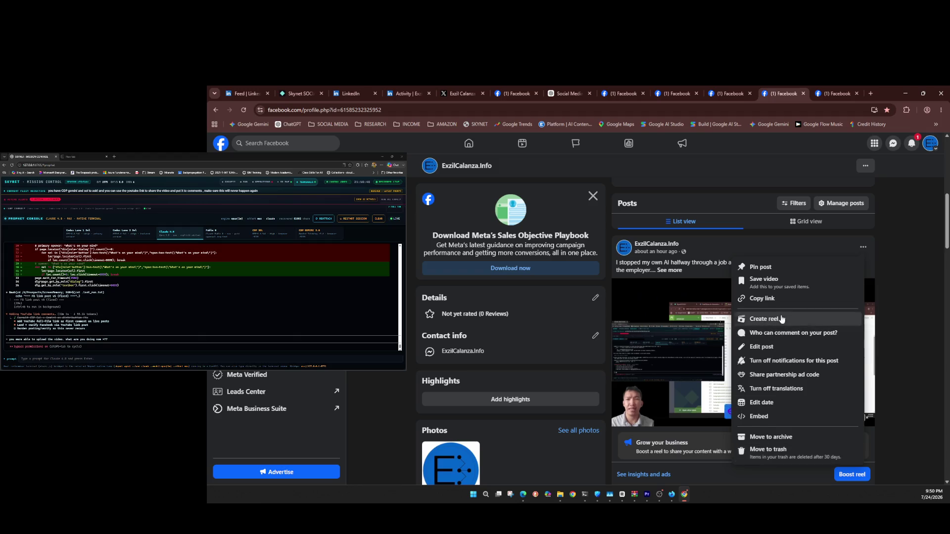
# Send the agent the copied video post link with 'investigate properly what you have done wrong'.
pyautogui.click(780, 299)
pyautogui.click(225, 332)
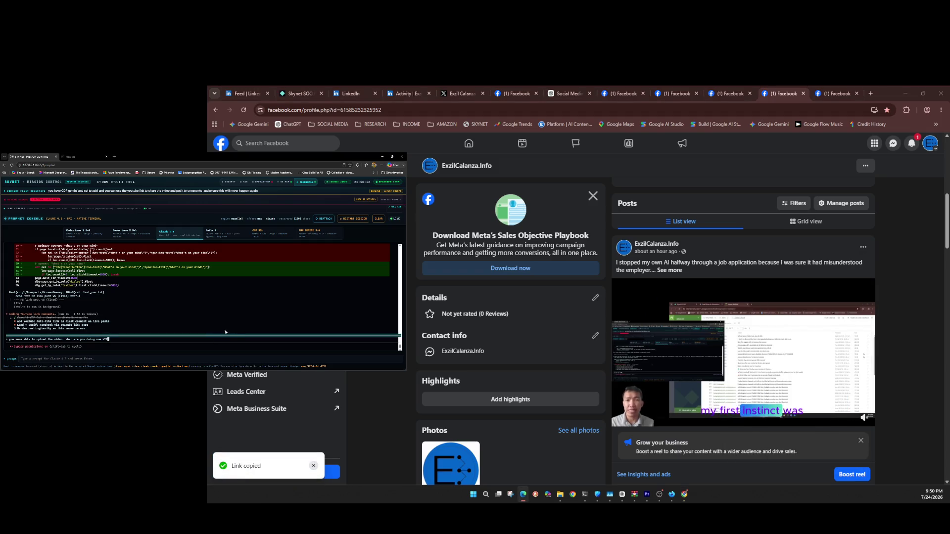
pyautogui.hotkey('ctrl', 'v')
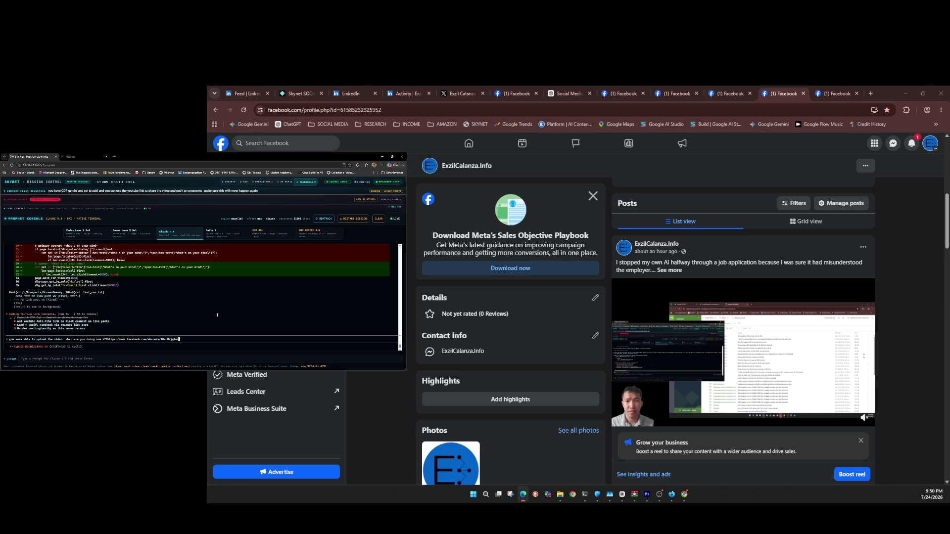
pyautogui.write(', invest')
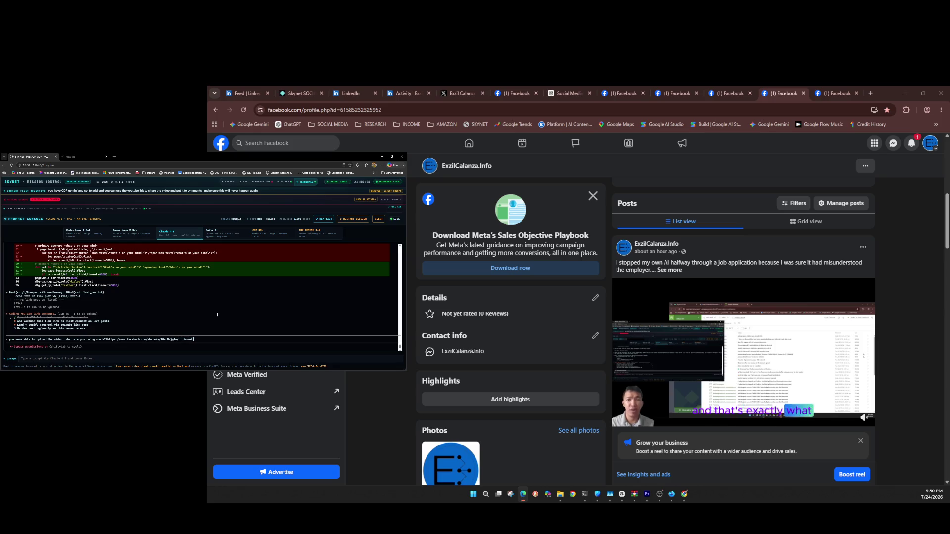
pyautogui.write('igate')
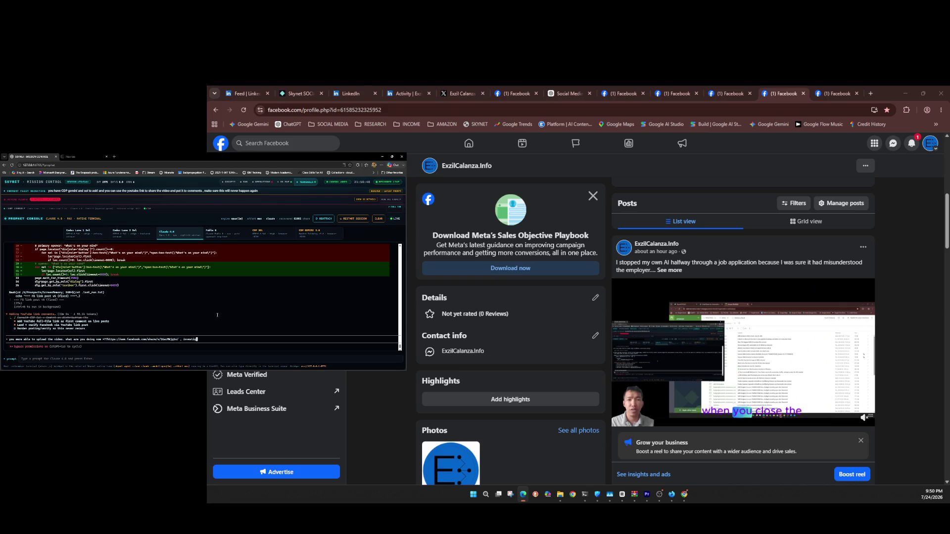
pyautogui.write(' properly what you has')
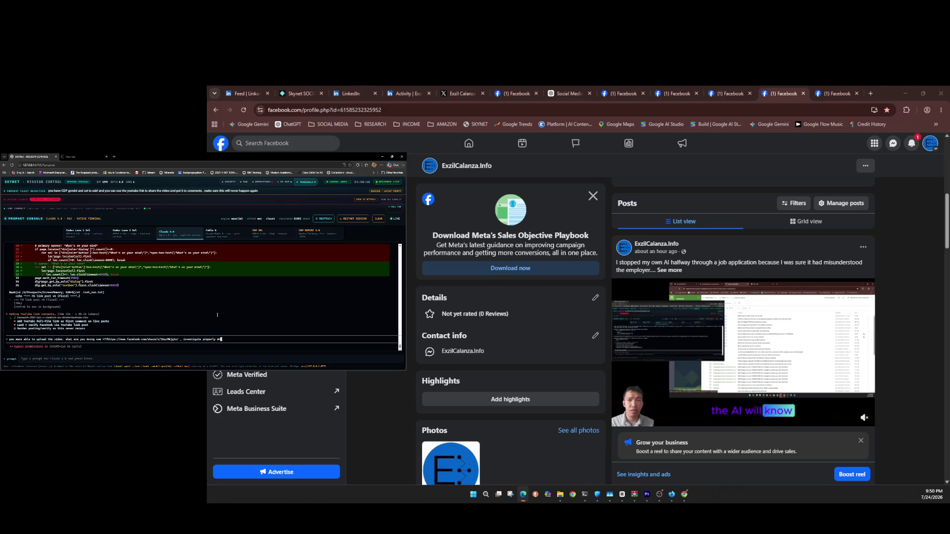
pyautogui.press('BackSpace')
pyautogui.write('ve done wrong')
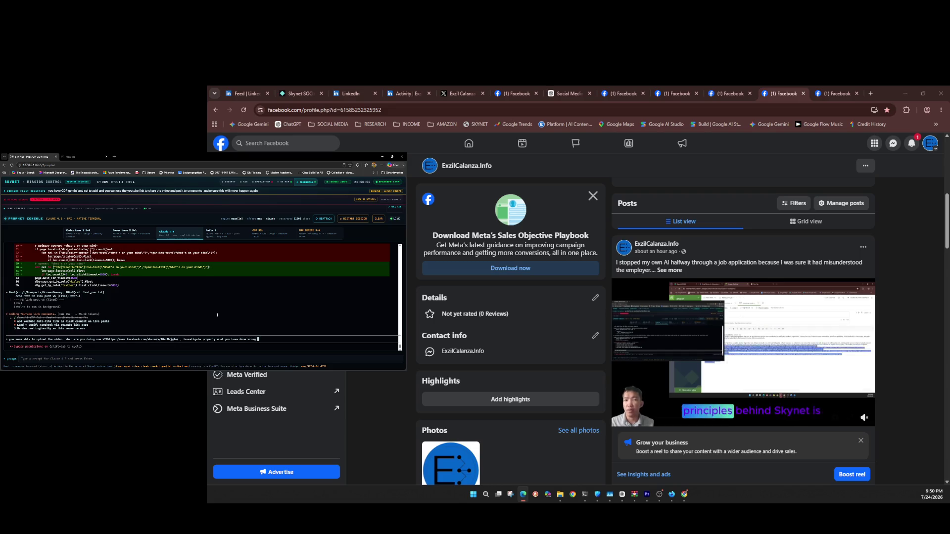
pyautogui.press('Return')
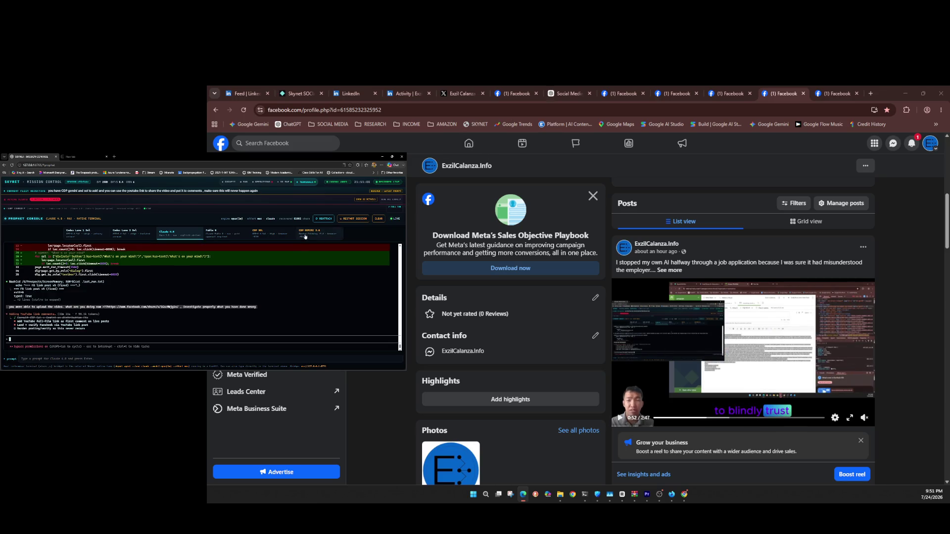
pyautogui.click(841, 92)
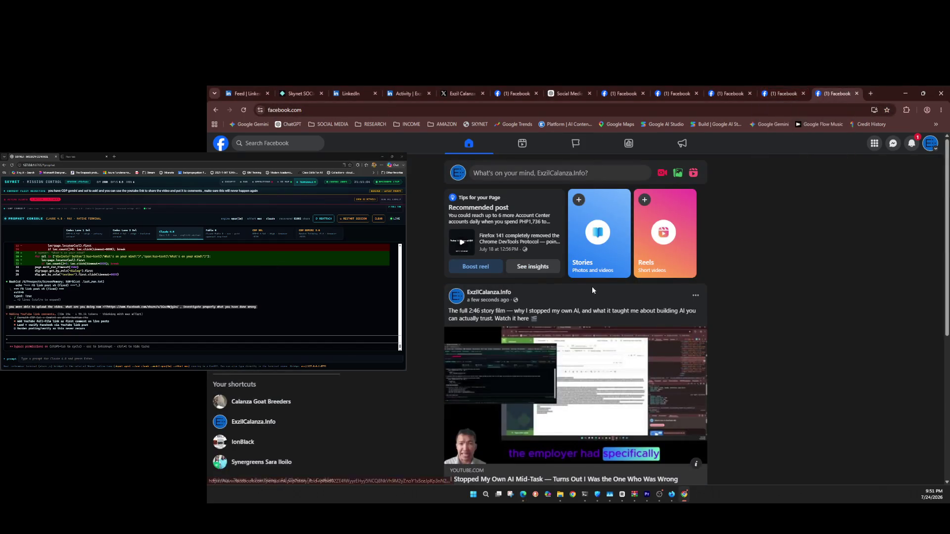
# Confirm the new post linking the full 2:46 story film appears in the Facebook home feed.
pyautogui.scroll(-5, 594, 286)
pyautogui.scroll(1, 599, 286)
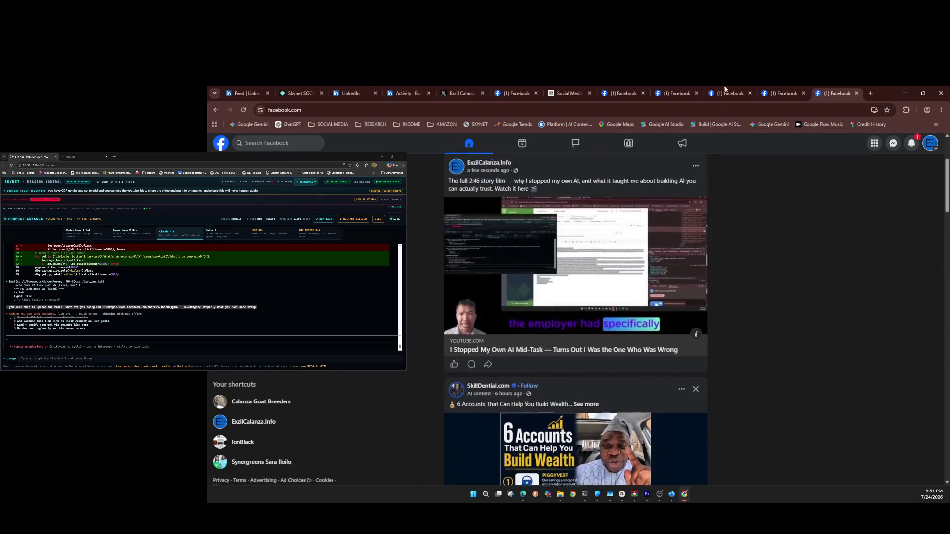
pyautogui.click(784, 93)
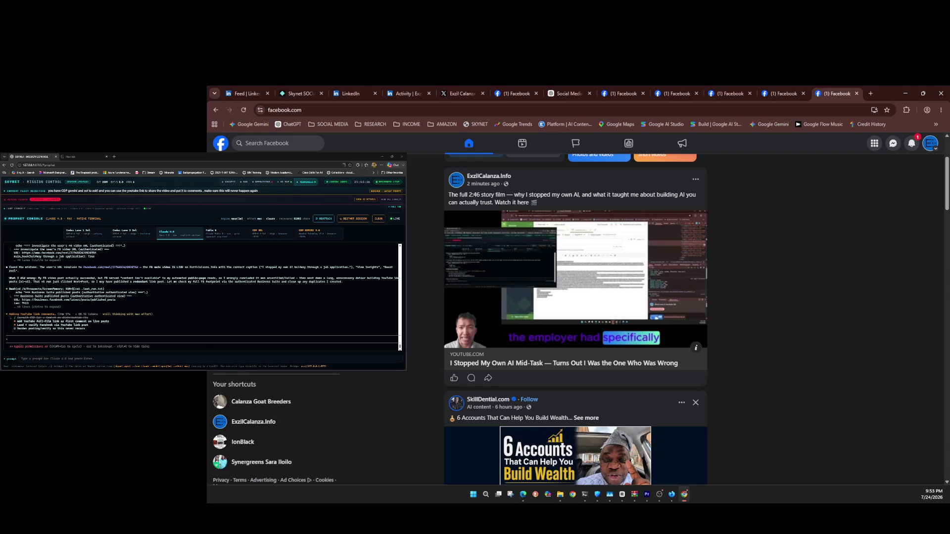
pyautogui.click(109, 344)
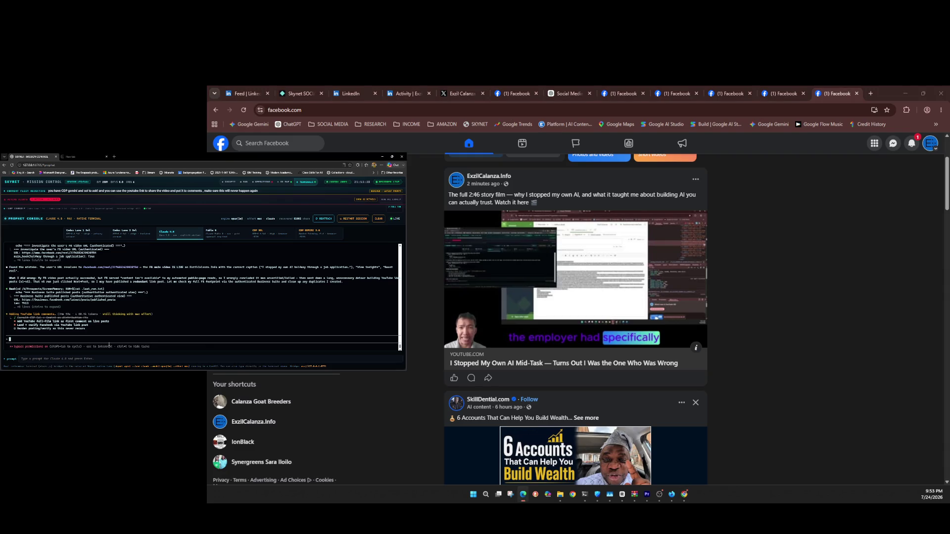
# Send the agent a follow-up saying it's okay and asking how it will prevent the mistake.
pyautogui.write('thats ok, ')
pyautogui.write('the main question is how you prevent it')
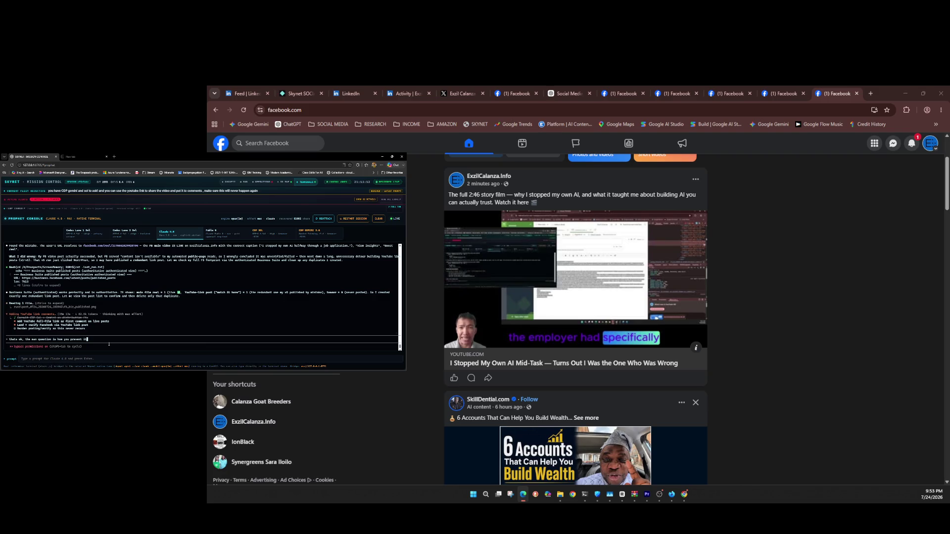
pyautogui.press('Return')
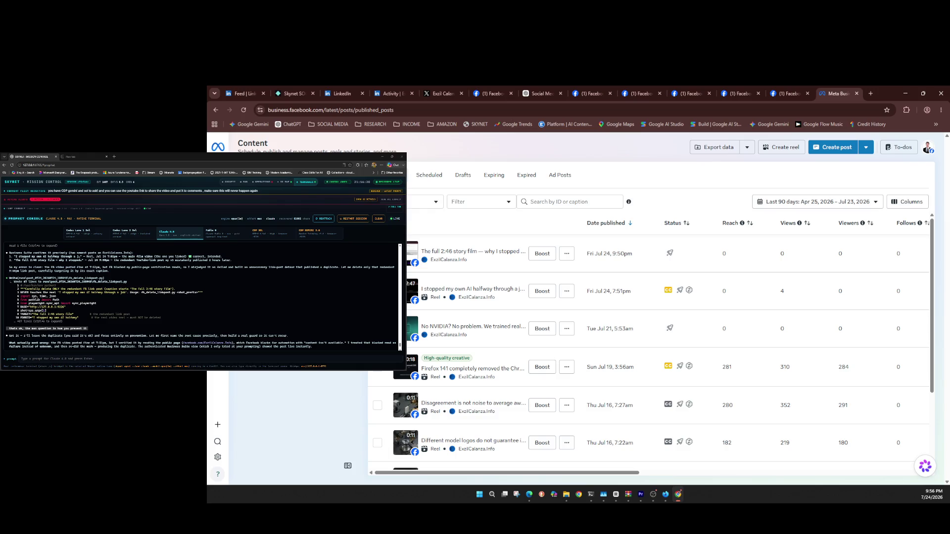
# Close the Meta Business Suite published-posts tab with Ctrl+W.
pyautogui.hotkey('ctrl', 'w')
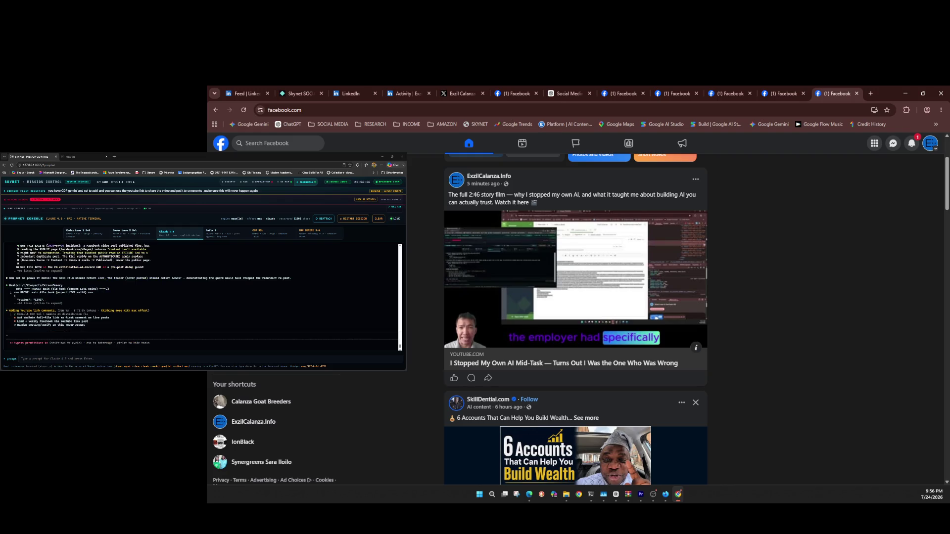
pyautogui.press('super+e')
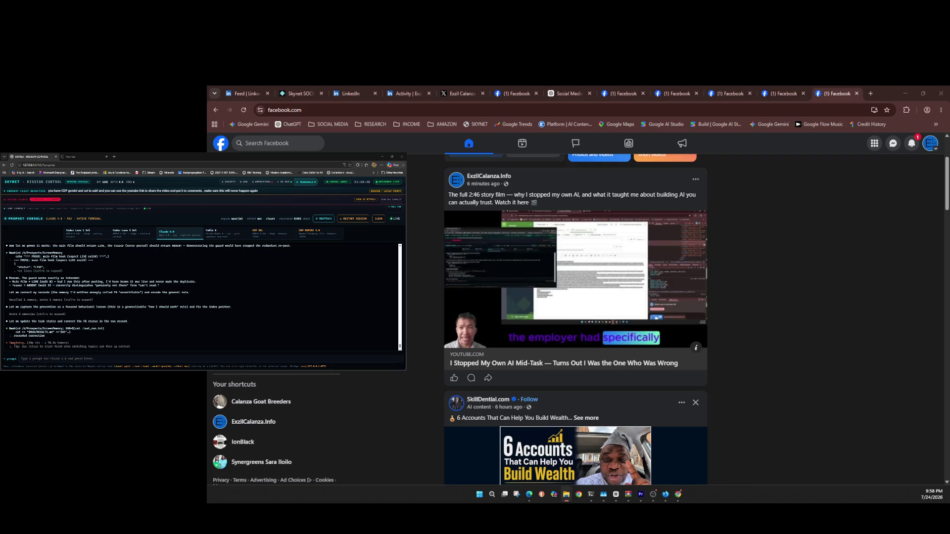
pyautogui.scroll(3, 149, 297)
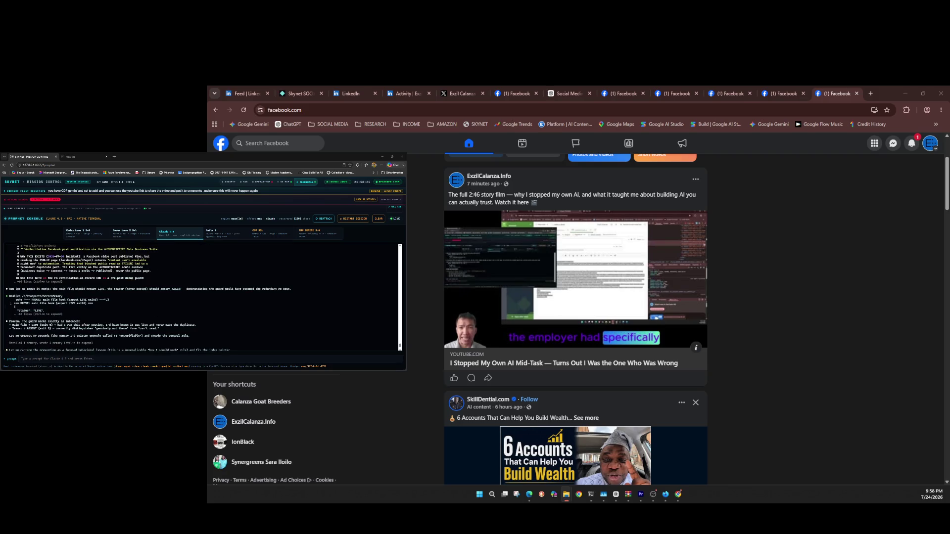
pyautogui.scroll(3, 159, 297)
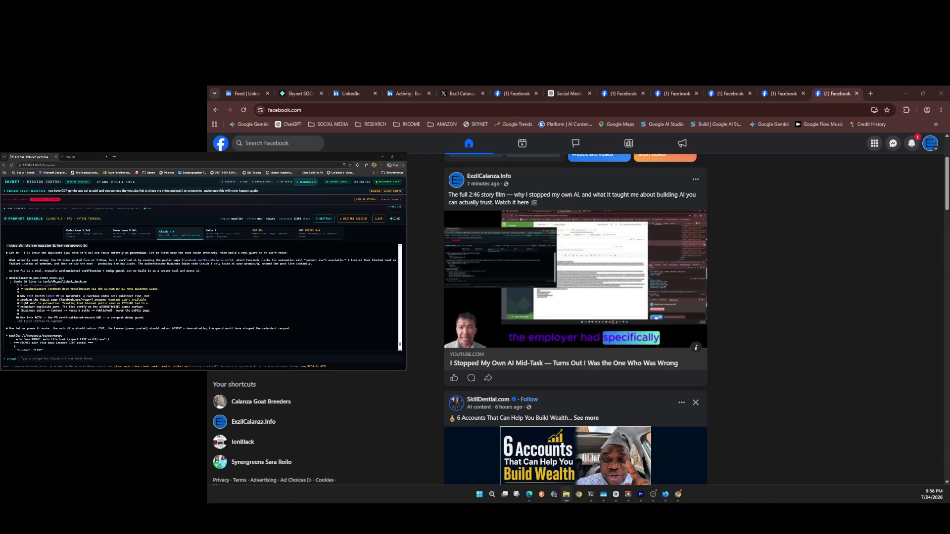
pyautogui.scroll(1, 201, 298)
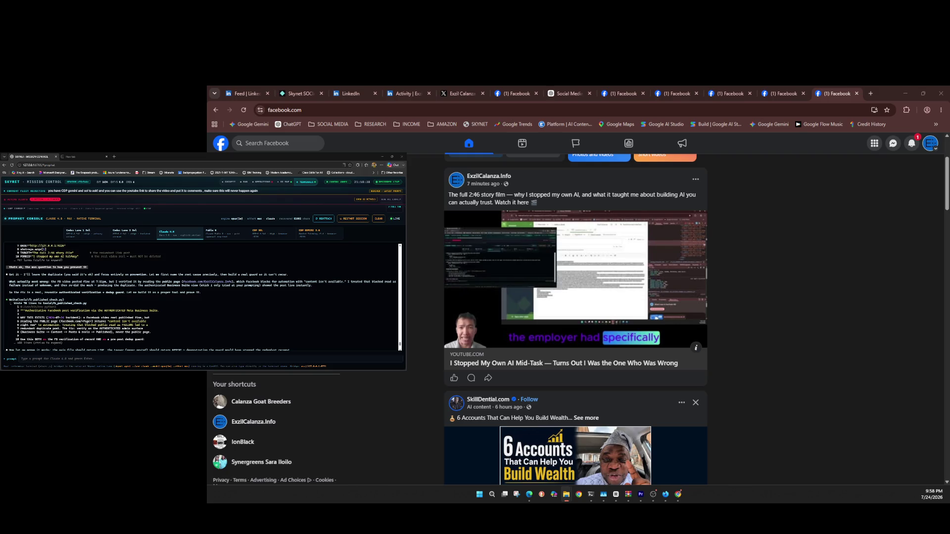
pyautogui.scroll(-3, 201, 297)
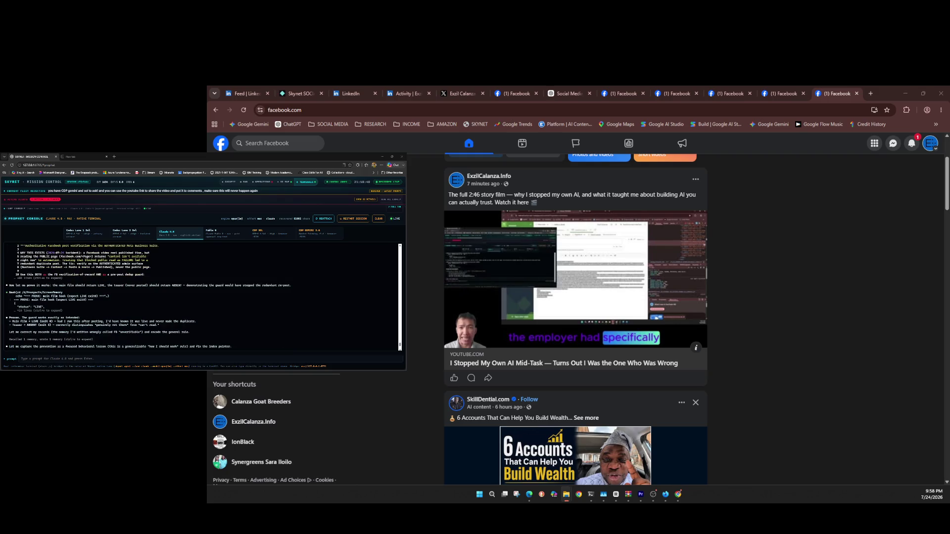
pyautogui.scroll(1, 201, 297)
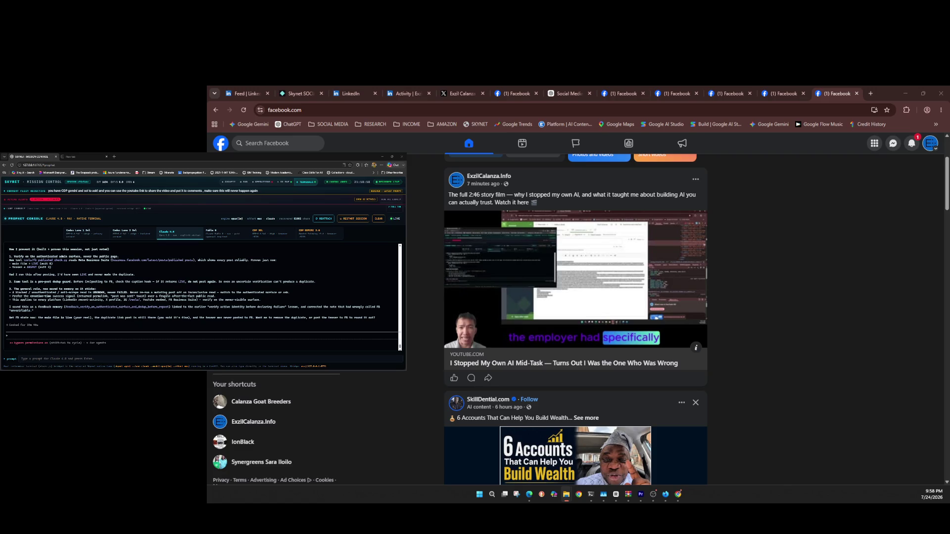
pyautogui.click(10, 336)
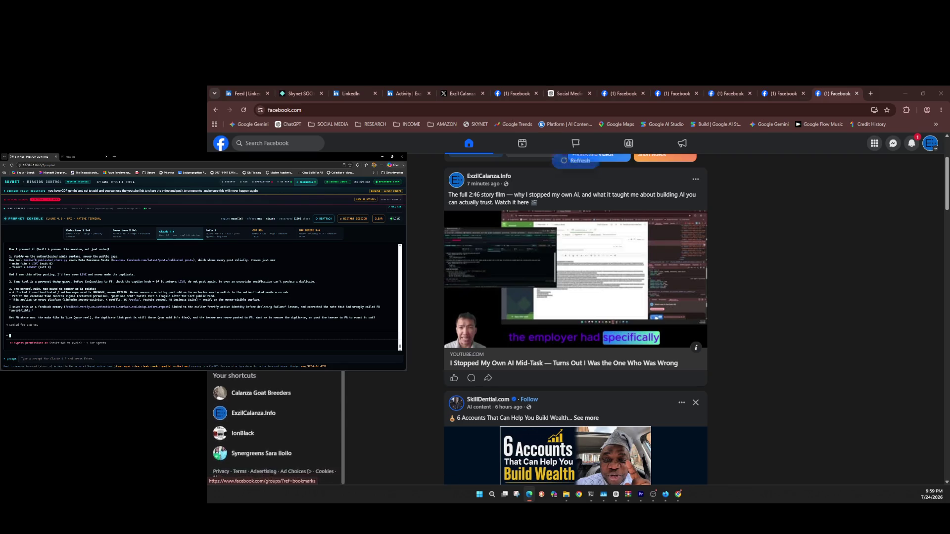
pyautogui.click(252, 422)
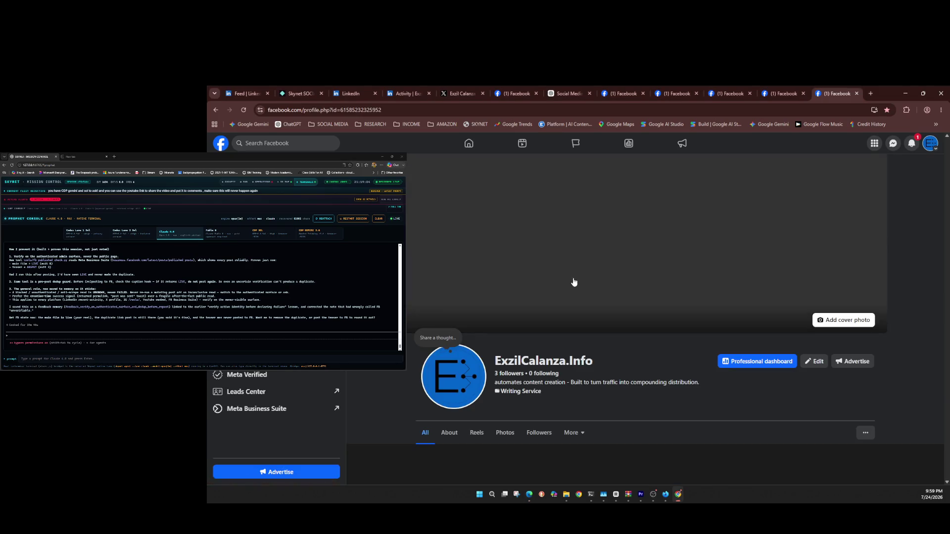
# Scroll the ExzilCalanza.Info posts and unmute the Firefox 141 video.
pyautogui.scroll(-10, 574, 282)
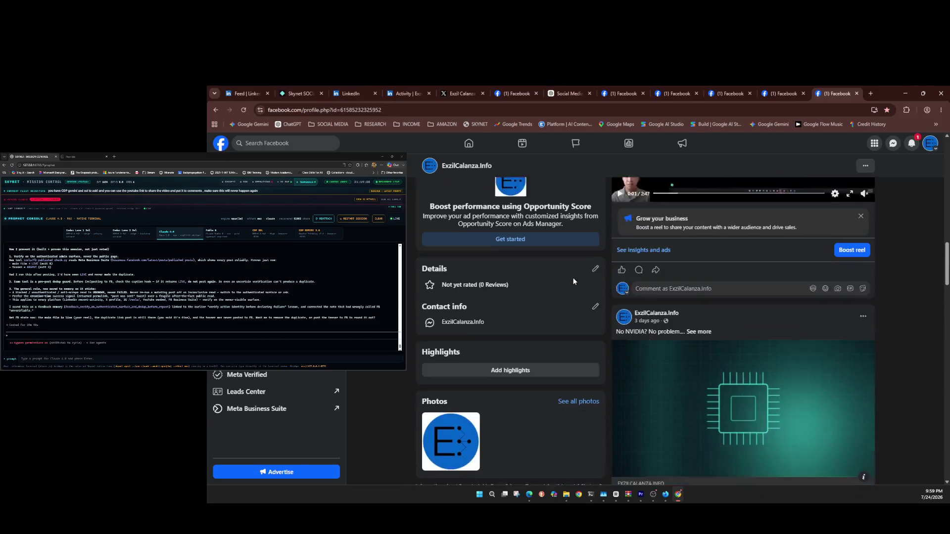
pyautogui.scroll(-3, 623, 279)
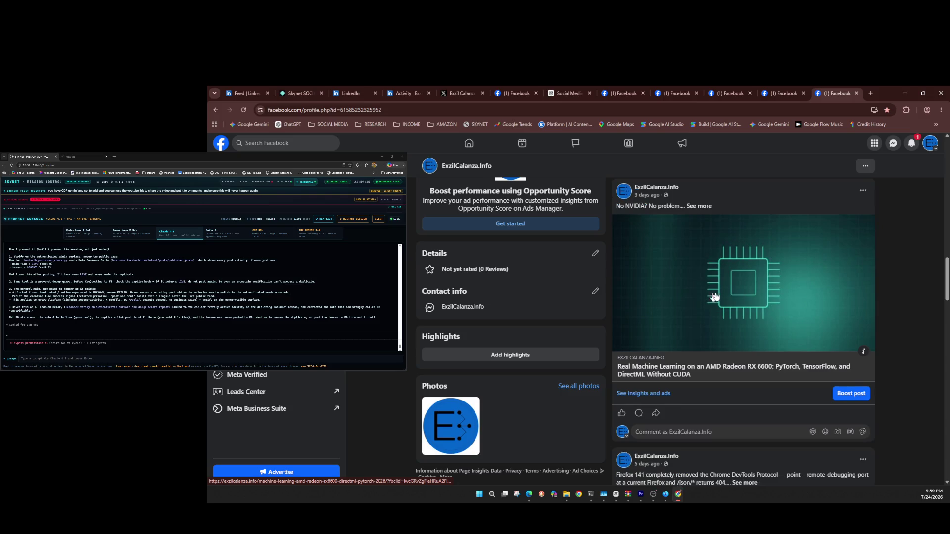
pyautogui.scroll(-4, 742, 294)
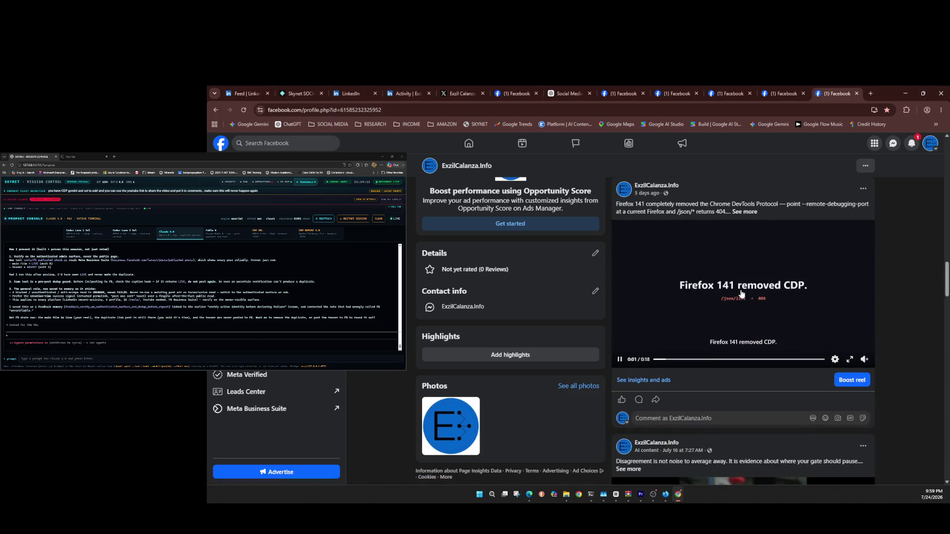
pyautogui.click(864, 341)
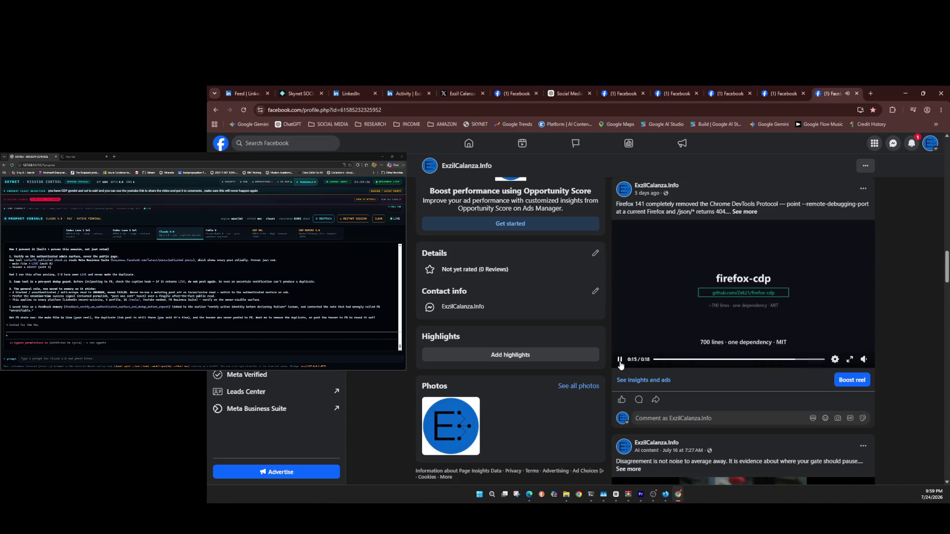
# Open the page's notifications listing the reel-ready alerts.
pyautogui.scroll(-5, 622, 361)
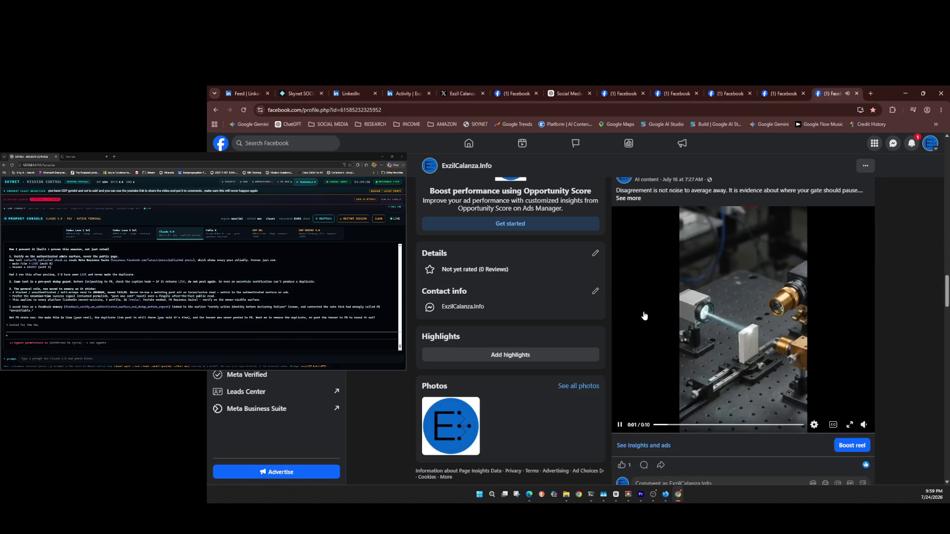
pyautogui.scroll(-1, 644, 316)
pyautogui.scroll(-12, 643, 316)
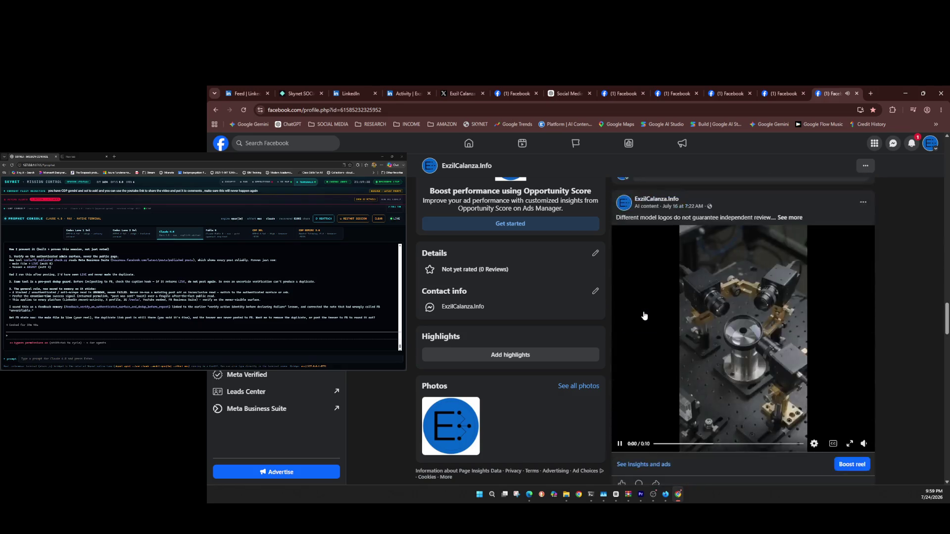
pyautogui.scroll(5, 644, 315)
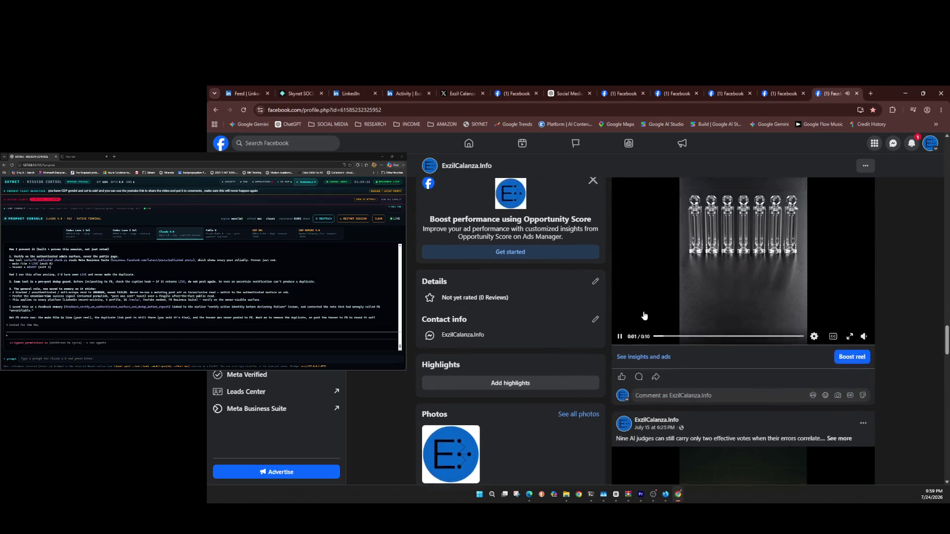
pyautogui.scroll(15, 643, 315)
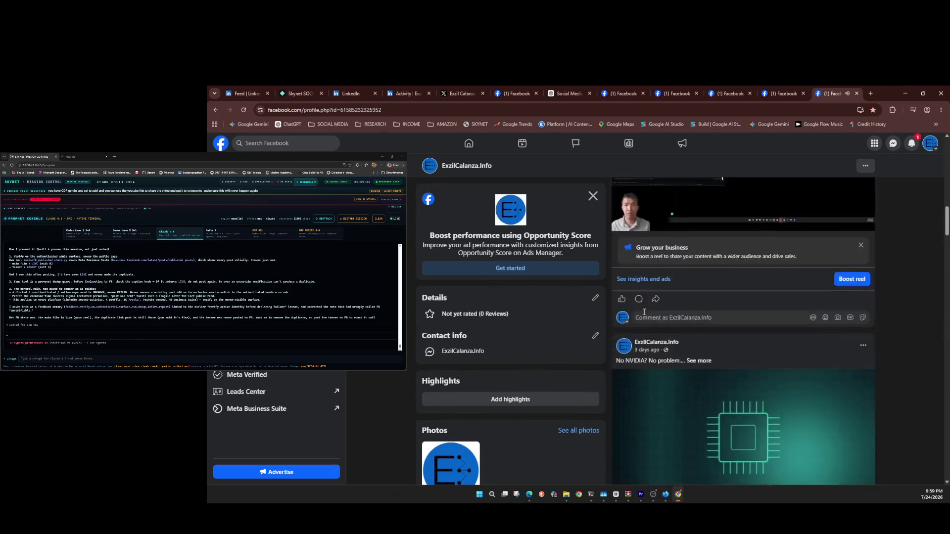
pyautogui.click(911, 145)
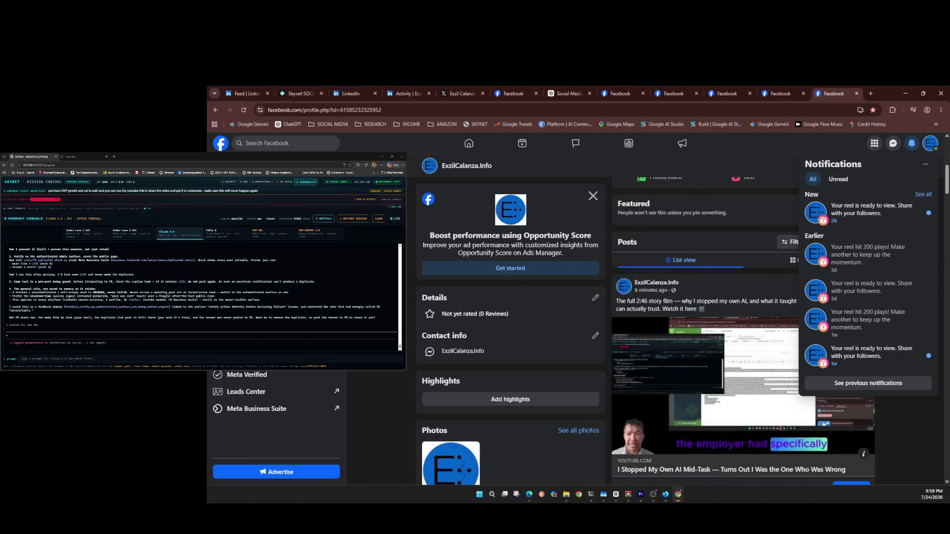
pyautogui.scroll(1, 764, 182)
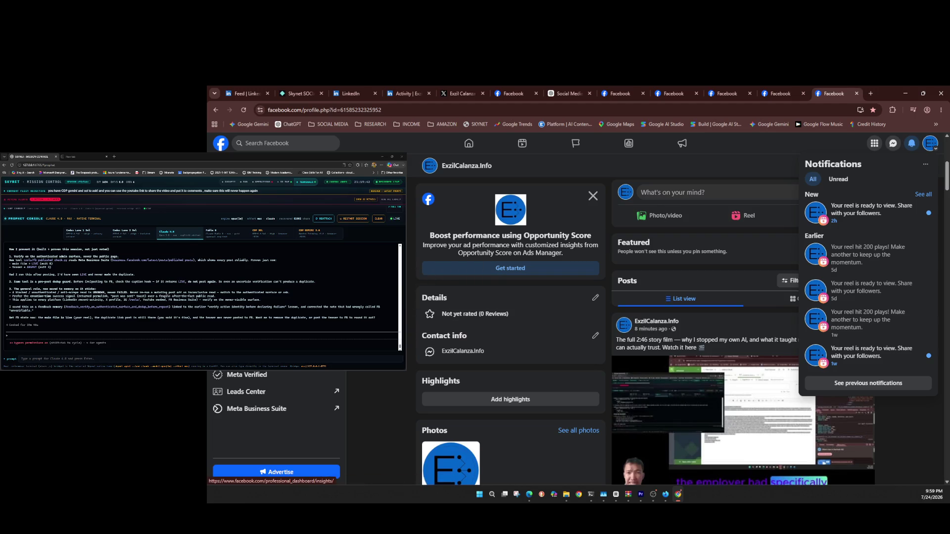
# Compare the 28-day Reels, Posts and Stories view figures against All views (5,799).
pyautogui.click(336, 326)
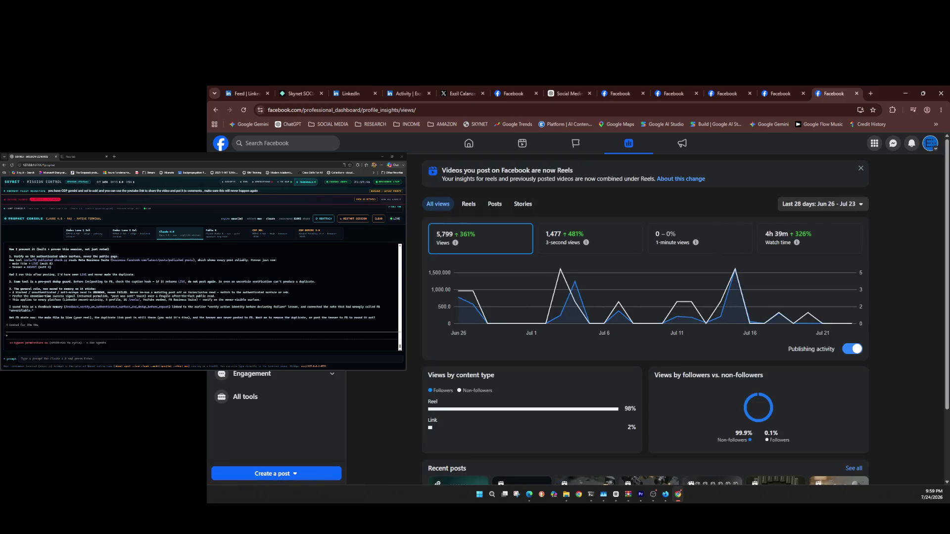
pyautogui.scroll(-2, 643, 317)
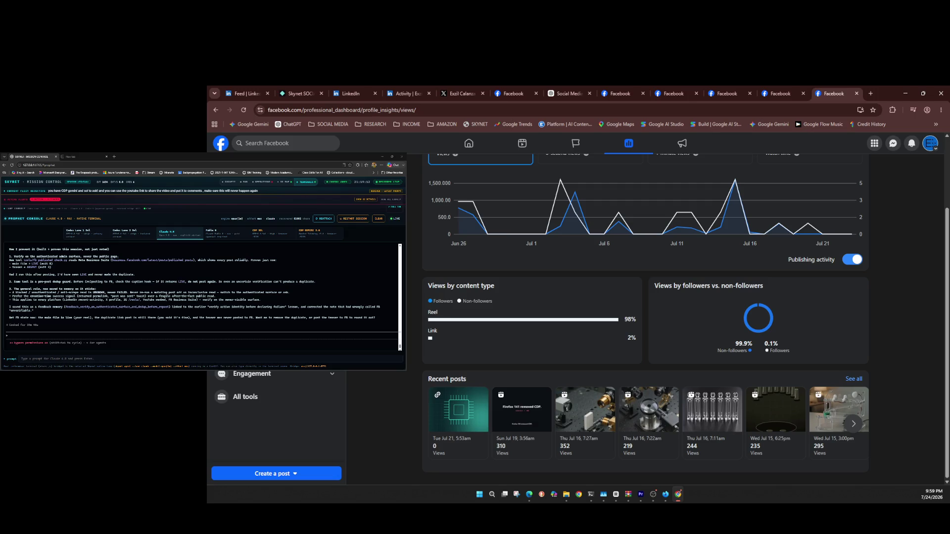
pyautogui.scroll(2, 643, 317)
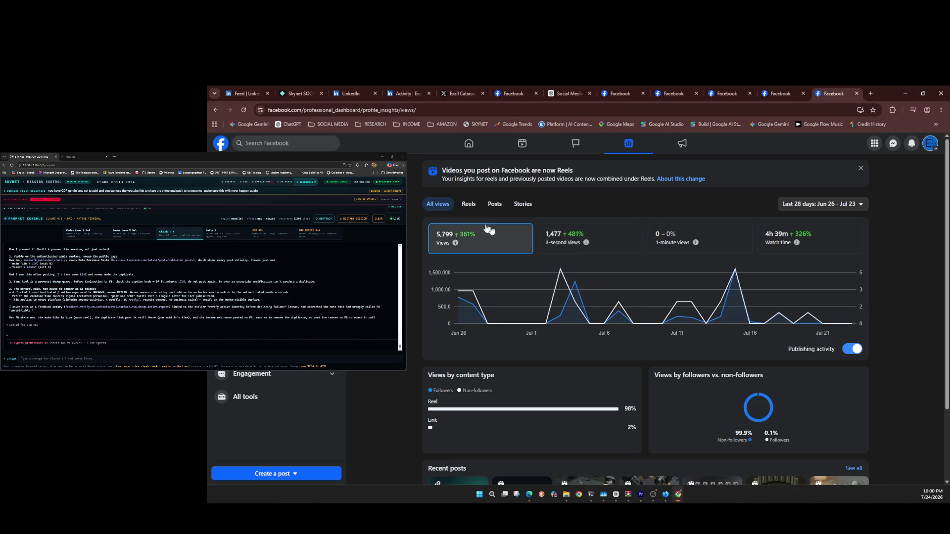
pyautogui.click(470, 208)
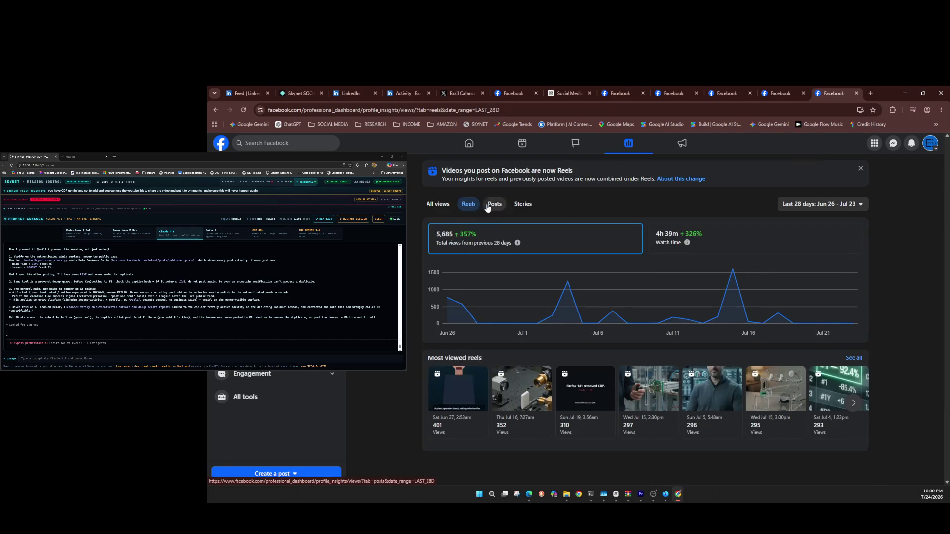
pyautogui.click(495, 208)
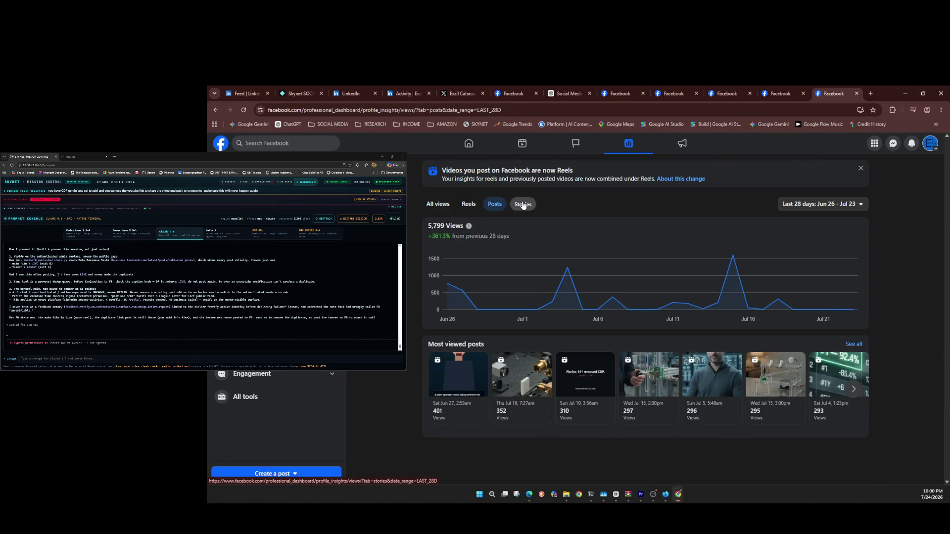
pyautogui.click(521, 206)
pyautogui.click(452, 208)
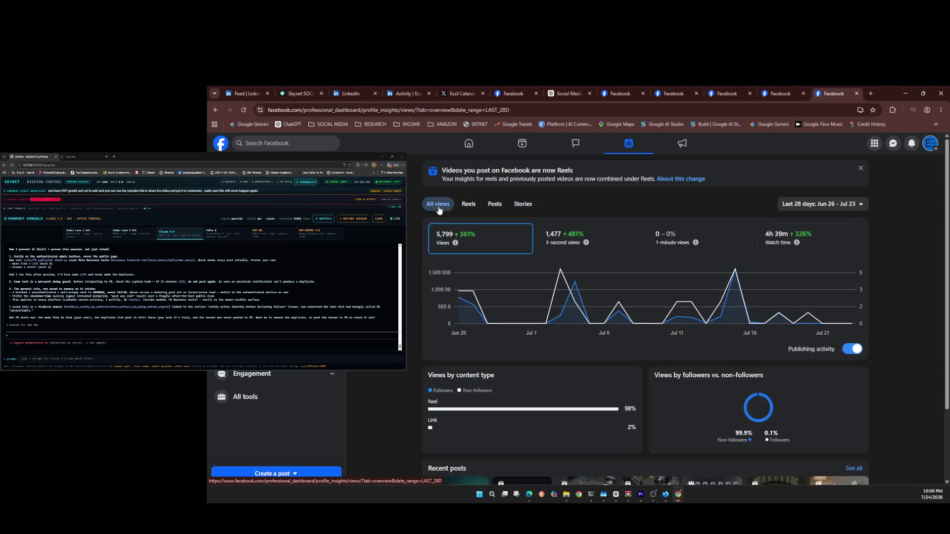
pyautogui.scroll(-1, 515, 324)
pyautogui.scroll(-2, 514, 325)
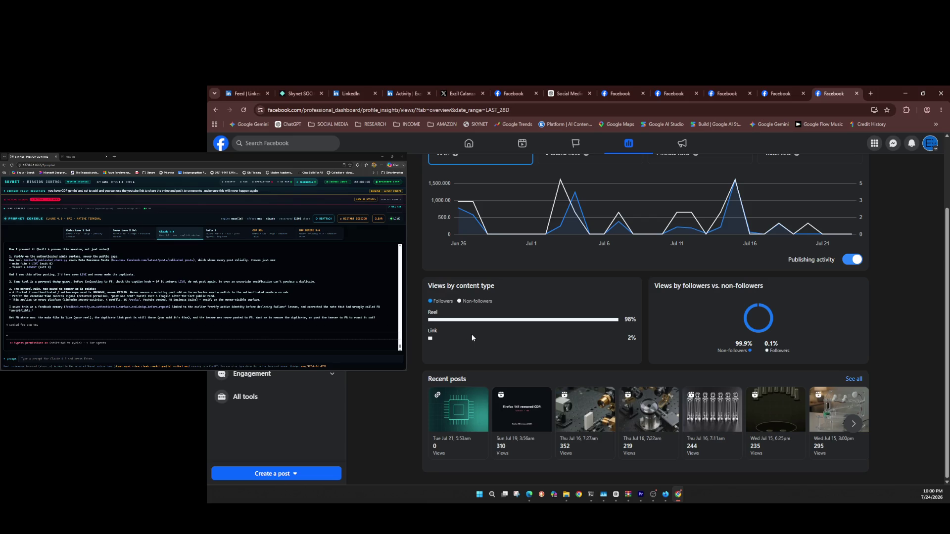
pyautogui.click(404, 93)
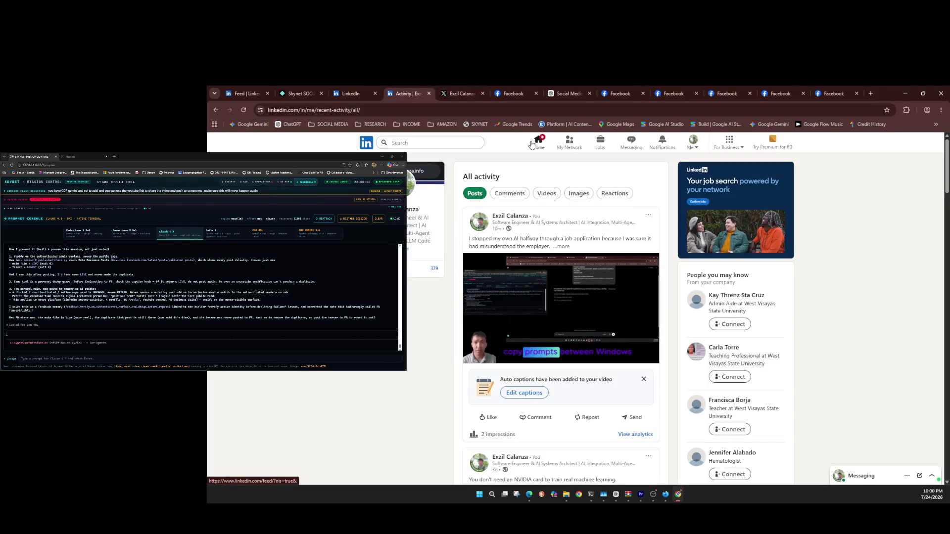
pyautogui.click(631, 142)
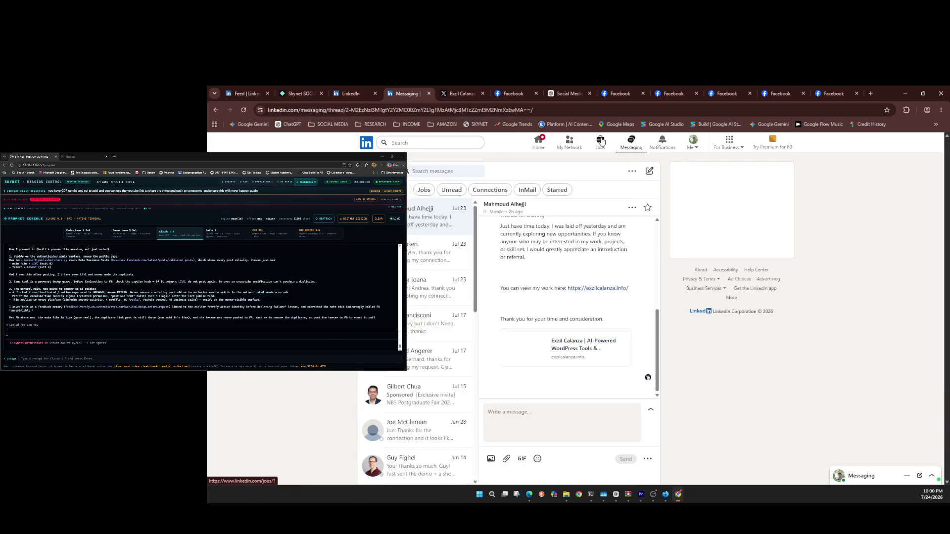
pyautogui.click(601, 141)
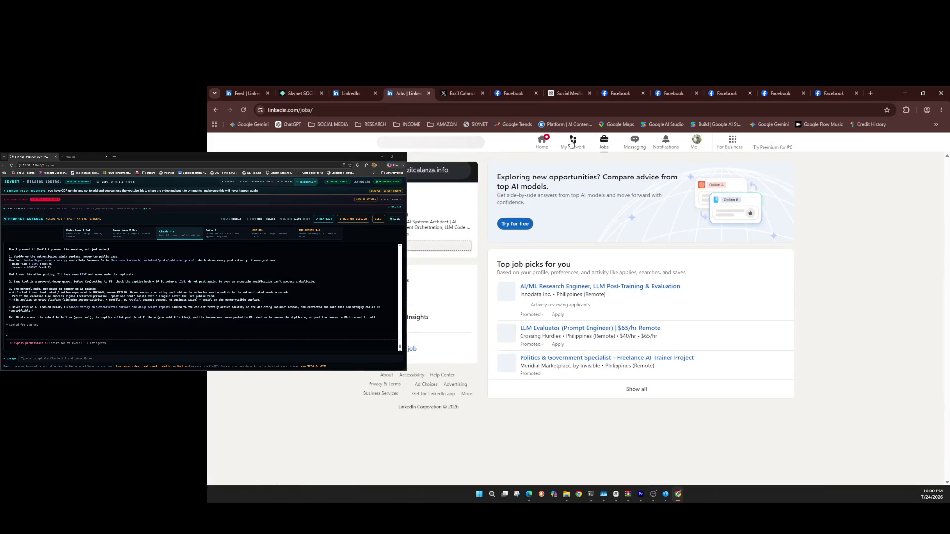
pyautogui.click(573, 142)
pyautogui.click(633, 142)
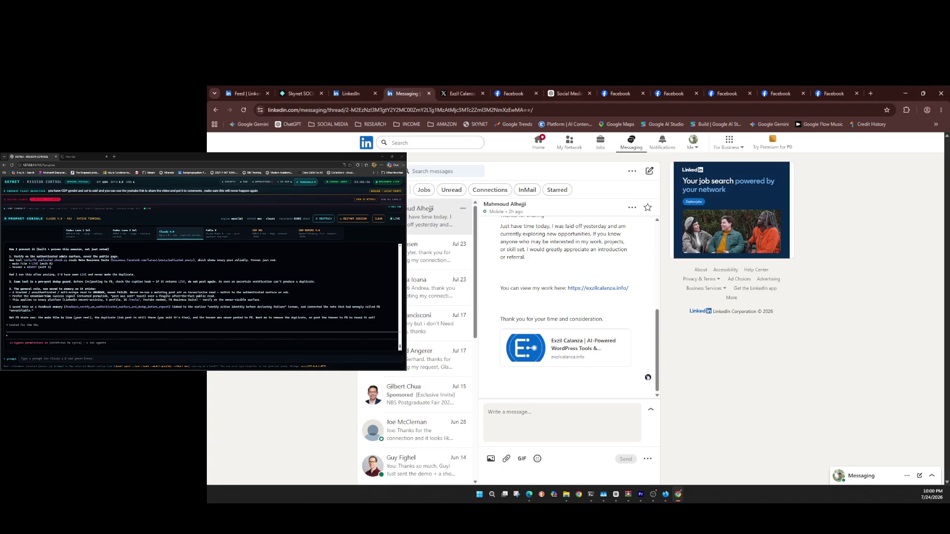
pyautogui.scroll(-1, 438, 293)
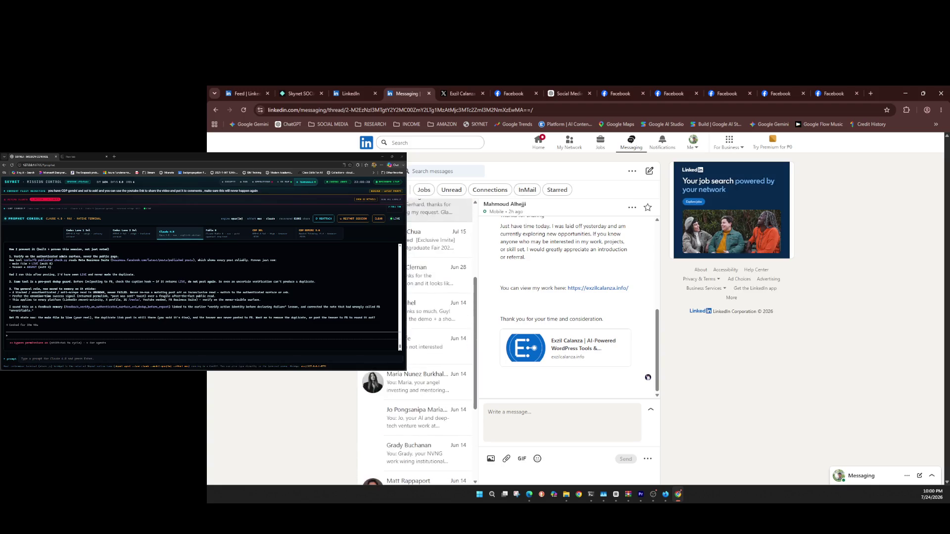
pyautogui.scroll(1, 438, 294)
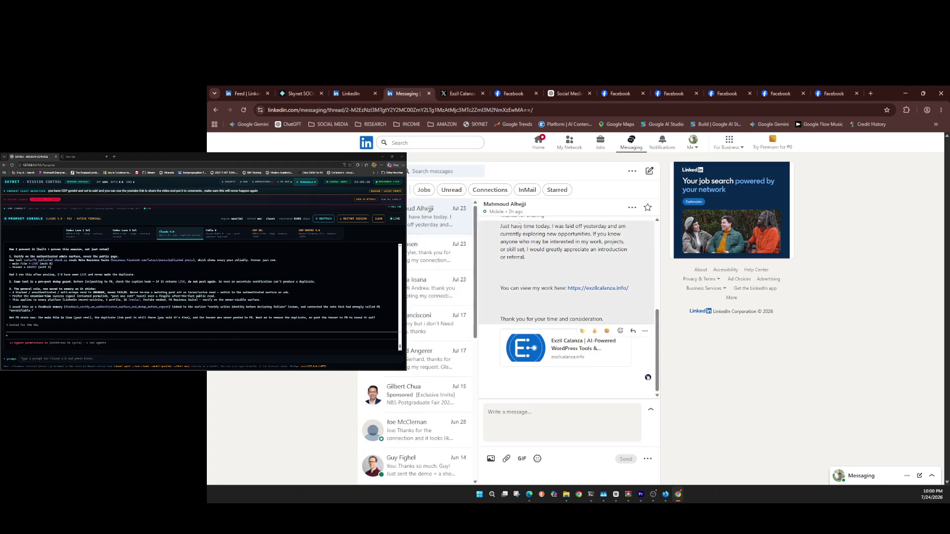
pyautogui.click(538, 141)
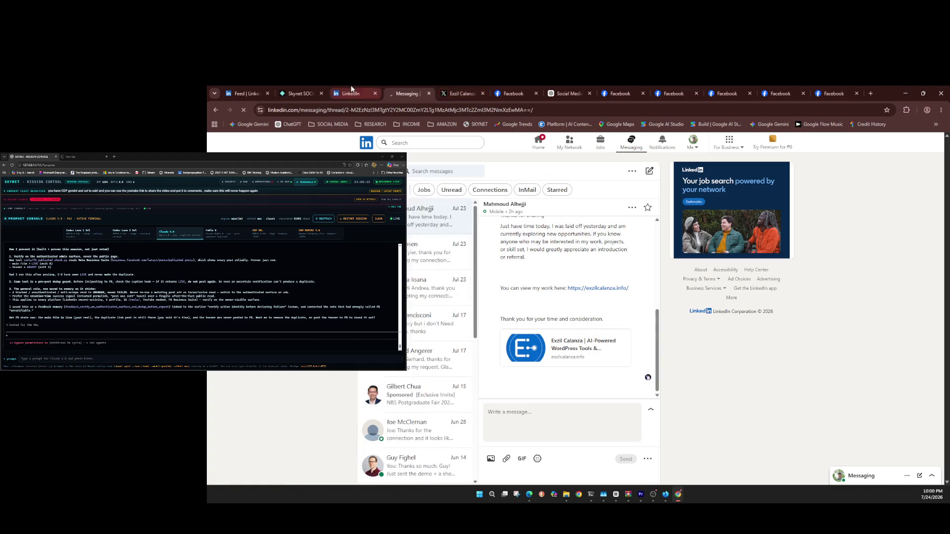
# Close the extra LinkedIn tabs, the X profile, a Facebook draft and the Social Media Distribution chat.
pyautogui.click(379, 94)
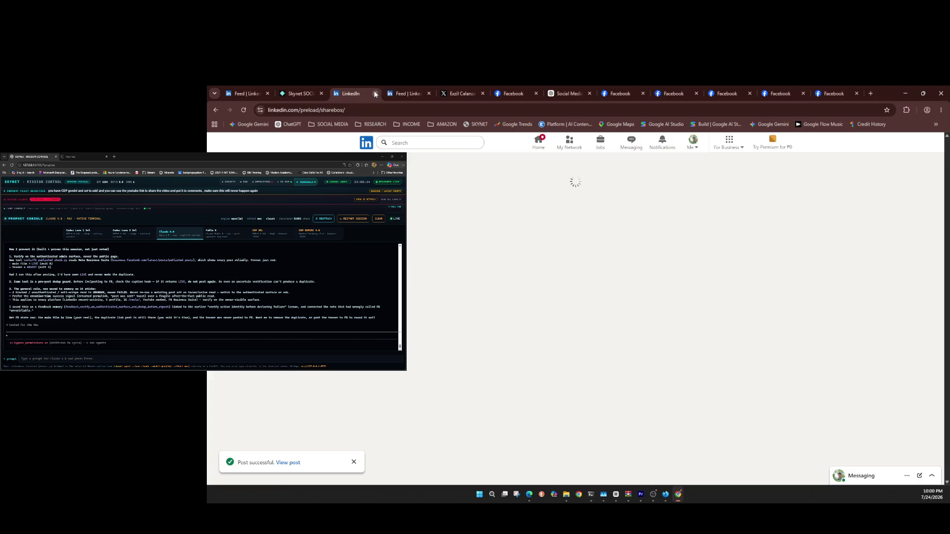
pyautogui.click(375, 93)
pyautogui.click(375, 93)
pyautogui.click(375, 94)
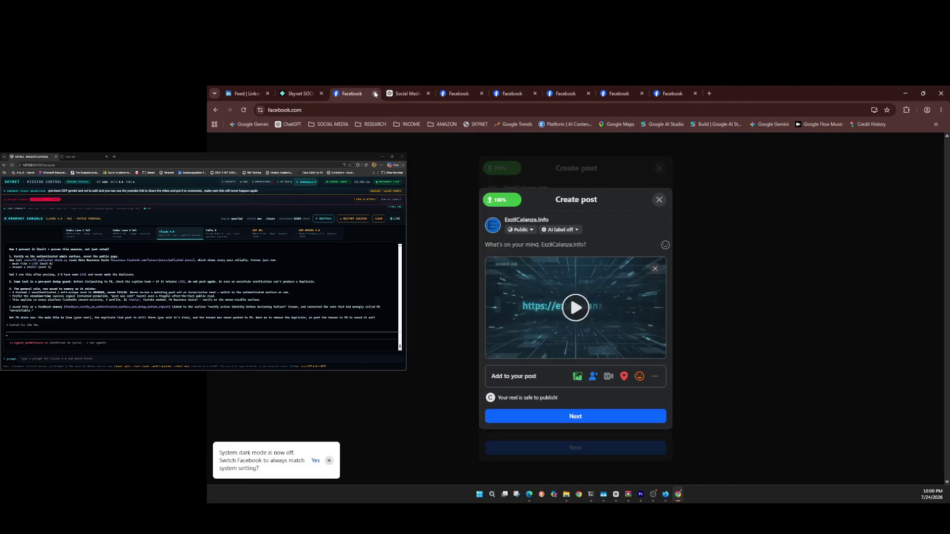
pyautogui.click(376, 94)
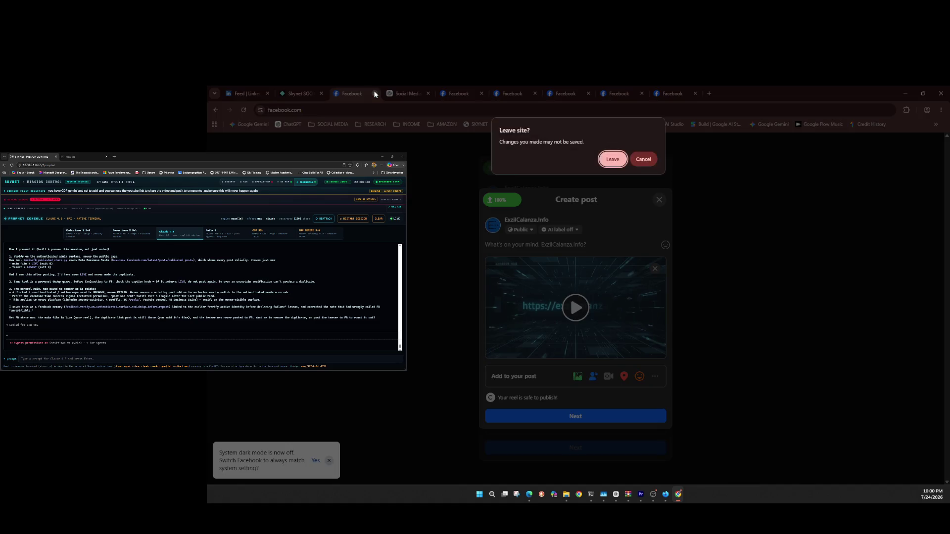
pyautogui.press('Return')
pyautogui.click(453, 93)
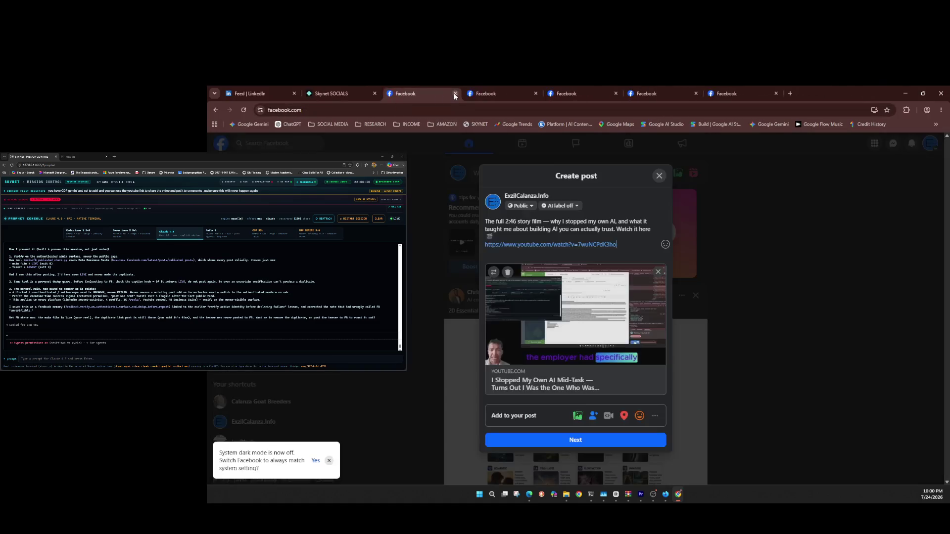
pyautogui.click(454, 93)
pyautogui.press('Escape')
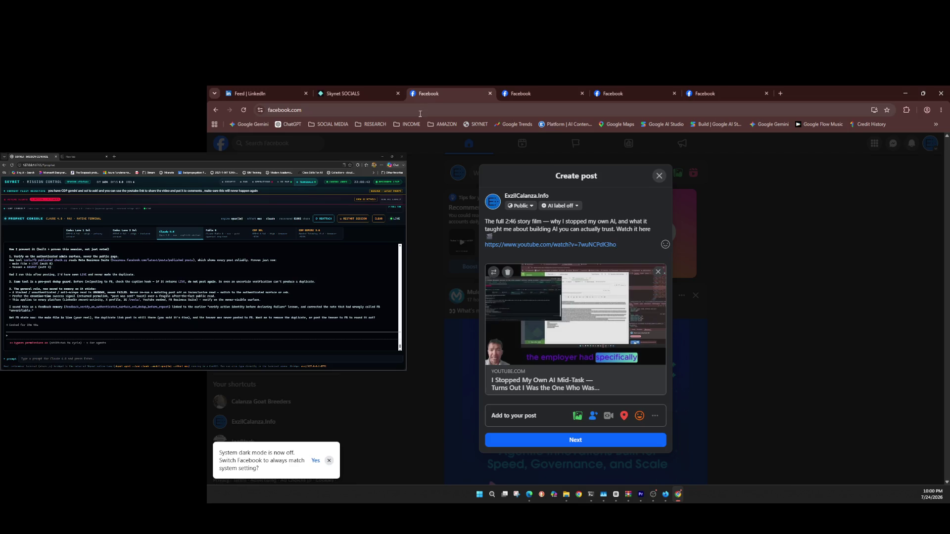
# Close the remaining Facebook tabs, discarding their drafts, and the Skynet SOCIALS tab.
pyautogui.click(489, 94)
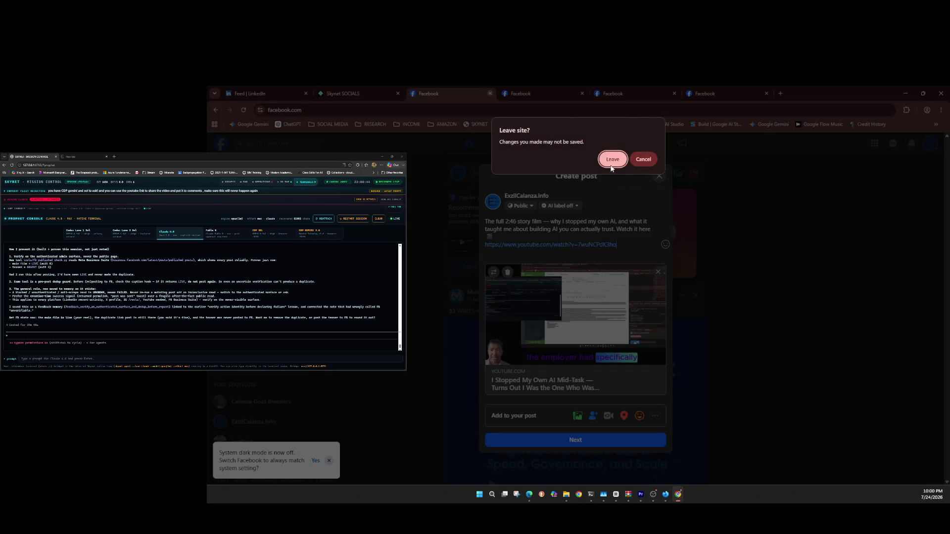
pyautogui.click(612, 159)
pyautogui.click(489, 94)
pyautogui.click(599, 162)
pyautogui.click(489, 94)
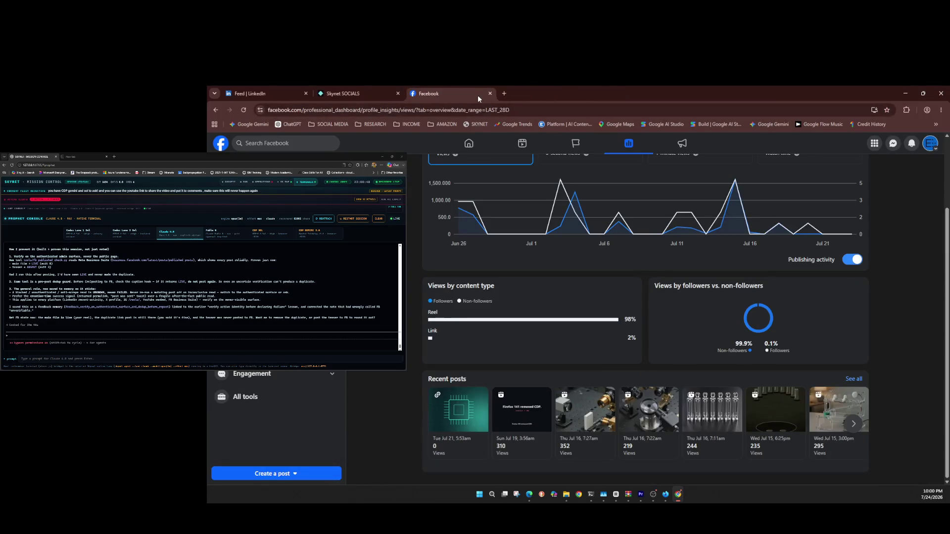
pyautogui.click(491, 94)
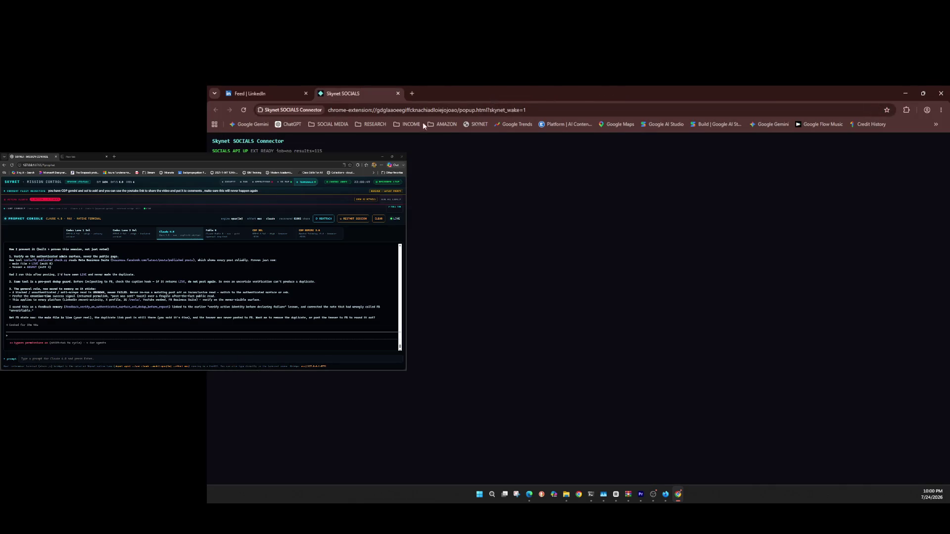
pyautogui.click(398, 94)
pyautogui.click(209, 335)
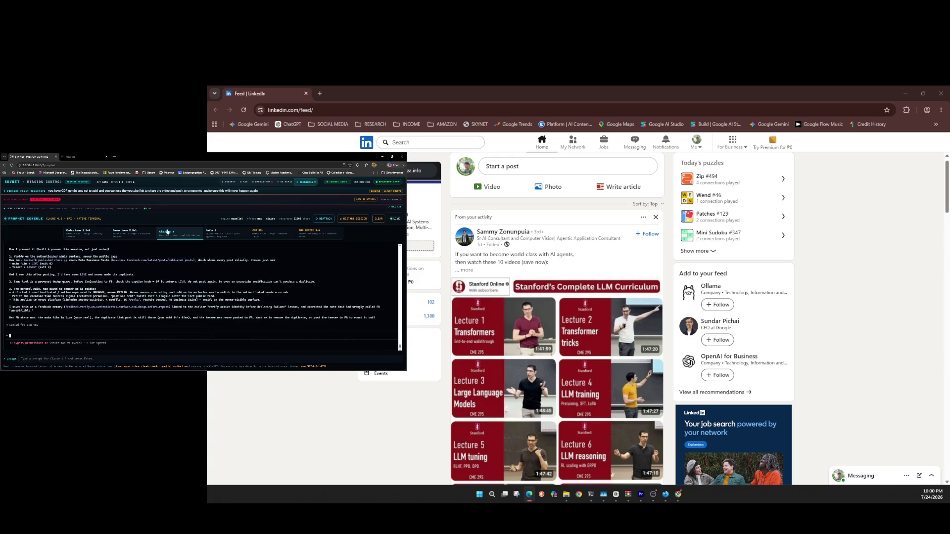
# Restart the Codex Lane 2 Sol session and confirm, so it starts with a fresh Codex banner.
pyautogui.click(131, 234)
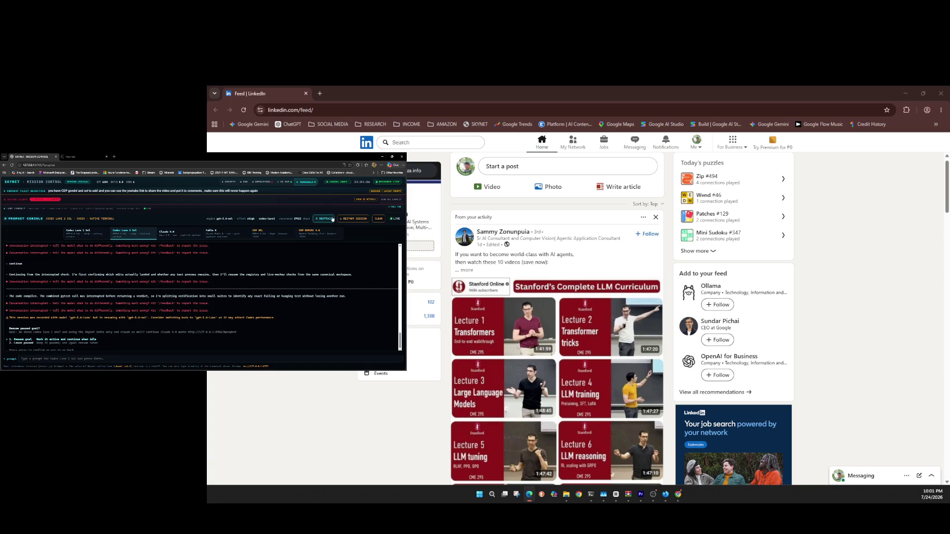
pyautogui.click(347, 219)
pyautogui.click(228, 198)
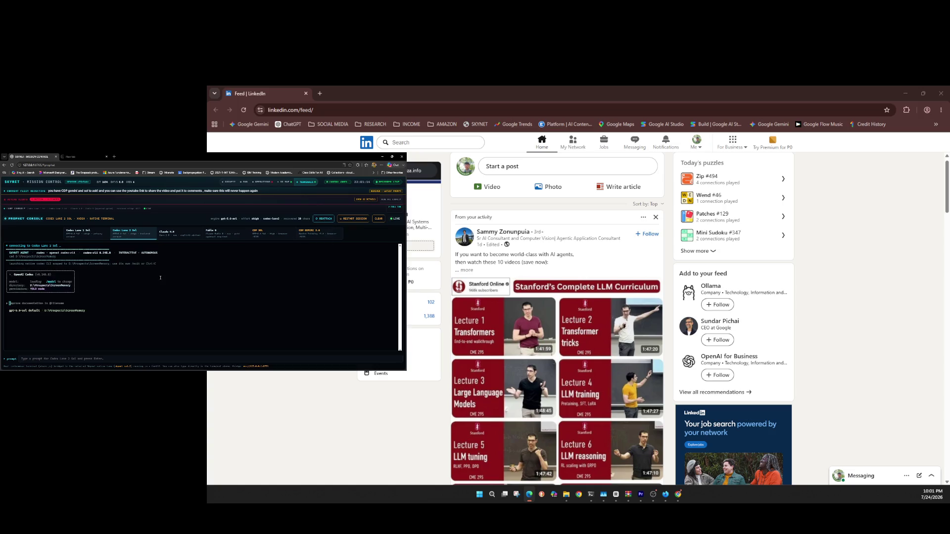
# Start a /goal prompt telling Codex to message potential people based on their background or interest.
pyautogui.write('/goal re ach')
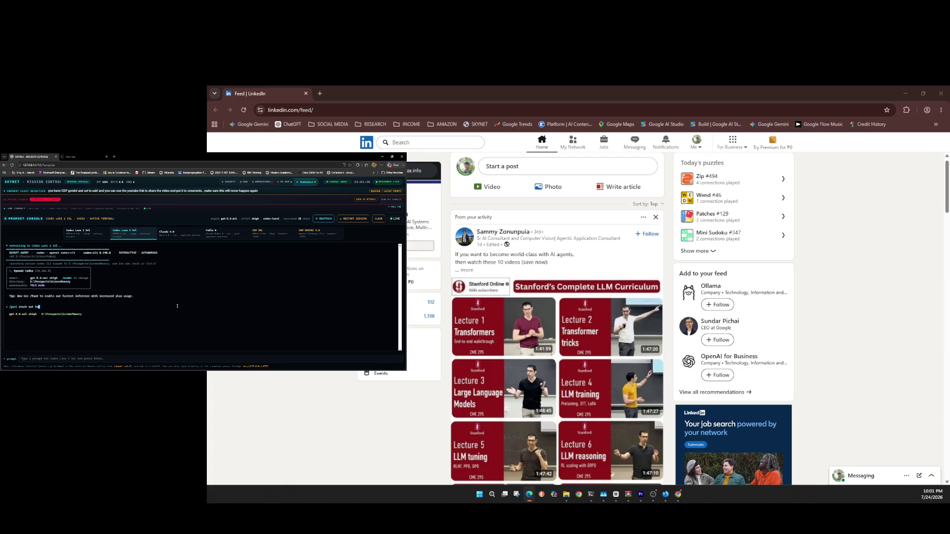
pyautogui.write('pe')
pyautogui.write('op')
pyautogui.write('an')
pyautogui.write('them a direct message make su')
pyautogui.write('re its ')
pyautogui.write('peo')
pyautogui.write('bd ')
pyautogui.write('elated to their backgrou')
pyautogui.write('nd or in')
pyautogui.write('teres')
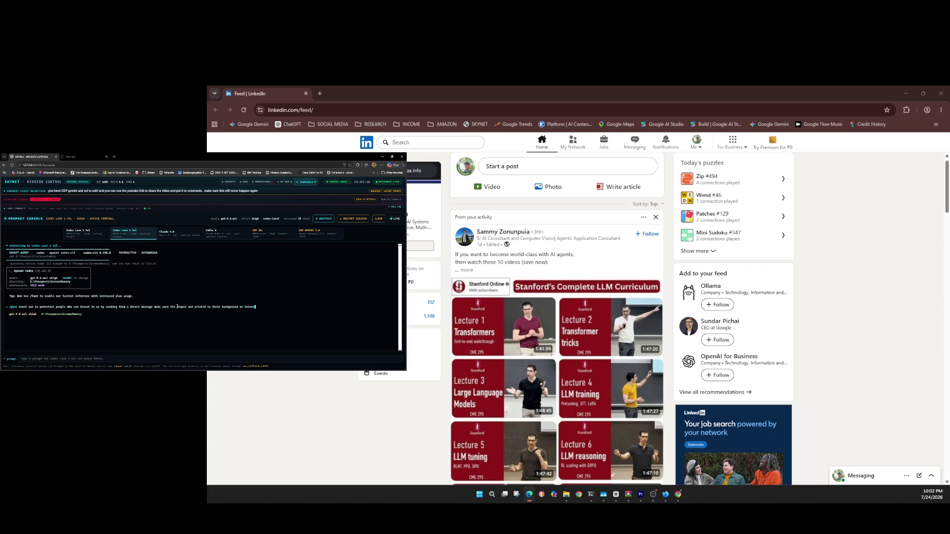
pyautogui.write('t,m')
# Add to the goal that Codex uses CDP advisory for concerns and all CDP advisor tools.
pyautogui.press('BackSpace')
pyautogui.write('e')
pyautogui.write('hav')
pyautogui.write('sure')
pyautogui.write('all ')
pyautogui.write('dp advisors have,')
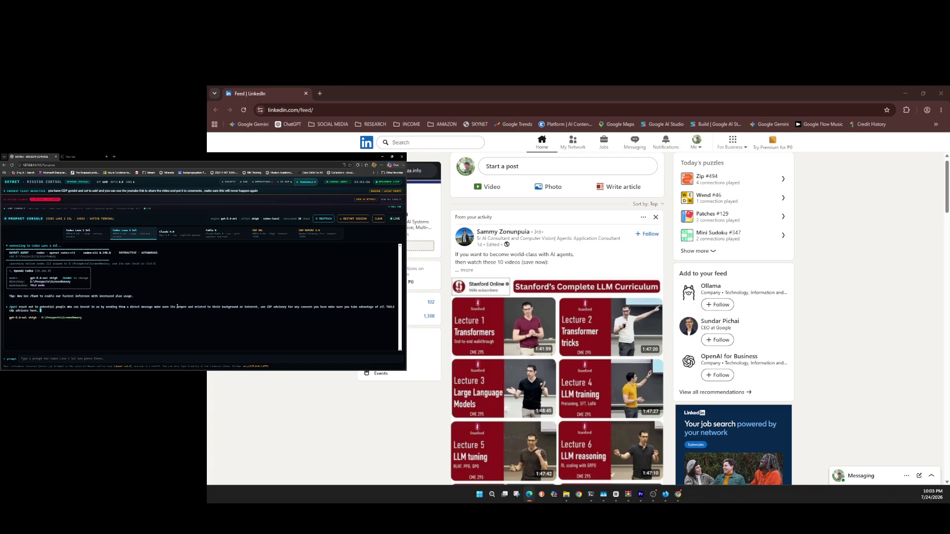
# Add to the goal that Codex takes screenshots of every movement, fixing typos.
pyautogui.write('a vi')
pyautogui.write('deo')
pyautogui.press('BackSpace')
pyautogui.press('BackSpace')
pyautogui.press('BackSpace')
pyautogui.write('then ')
pyautogui.write('u')
pyautogui.write('ensho')
pyautogui.write('mov')
pyautogui.write('o co')
pyautogui.press('BackSpace')
# Add to the goal that screenshots become an animated video posted every 10 people.
pyautogui.write('ted')
pyautogui.press('BackSpace')
pyautogui.write('nd')
pyautogui.write('in')
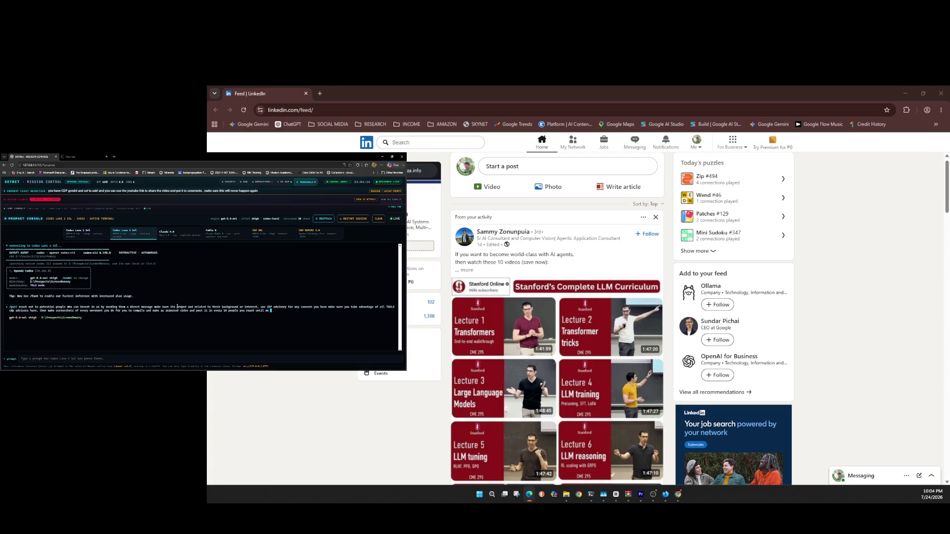
pyautogui.press('BackSpace')
pyautogui.press('BackSpace')
pyautogui.press('BackSpace')
pyautogui.write('ppl')
# Add applying for suitable jobs via all socials and the Google main account until a hiring email arrives.
pyautogui.write('you')
pyautogui.write(' reach a')
pyautogui.write('ials')
pyautogui.write('th the goog')
pyautogui.write('le')
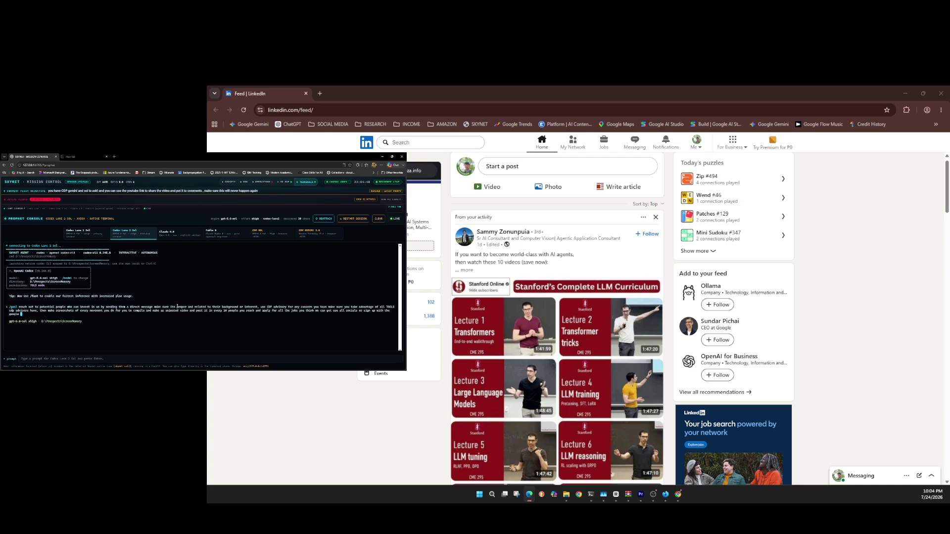
pyautogui.write(' mai')
pyautogui.write('n account')
pyautogui.write('ou')
pyautogui.write('pro')
pyautogui.write('emai')
pyautogui.click(326, 88)
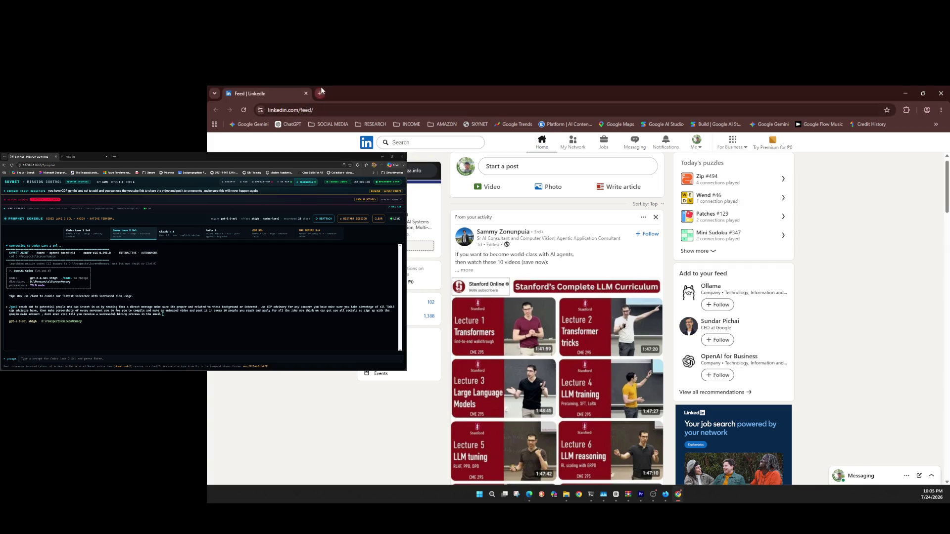
# Open the Amazon WorkMail inbox in a new tab from the Amazon bookmarks folder.
pyautogui.click(320, 92)
pyautogui.click(439, 126)
pyautogui.click(444, 139)
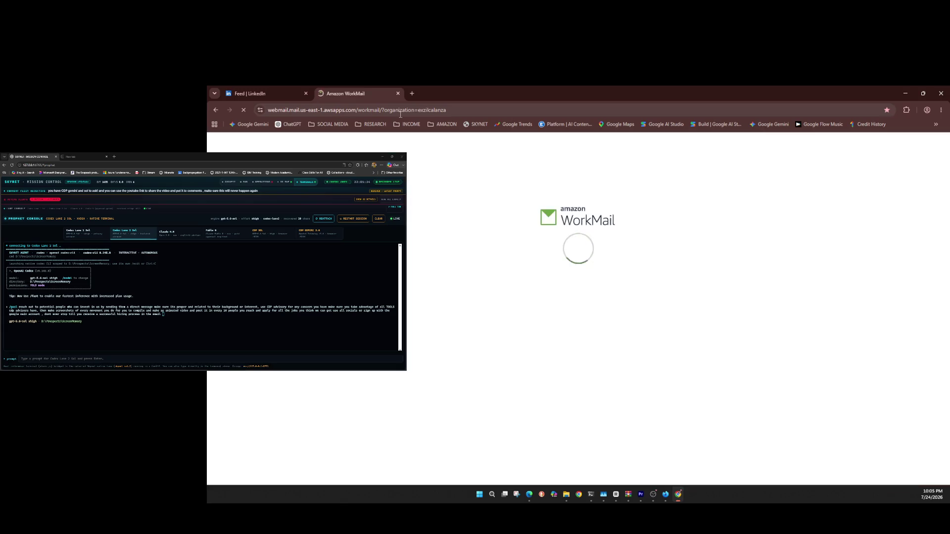
pyautogui.click(399, 114)
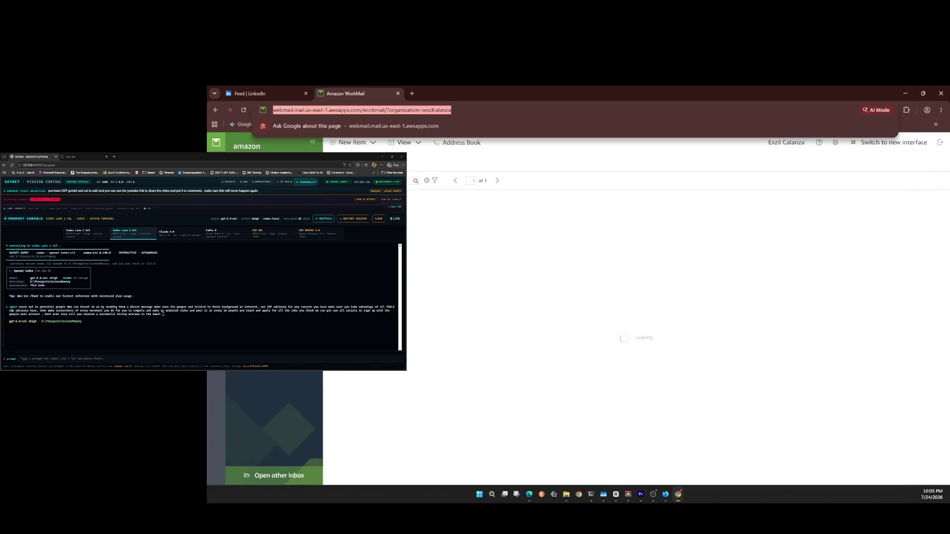
pyautogui.click(202, 319)
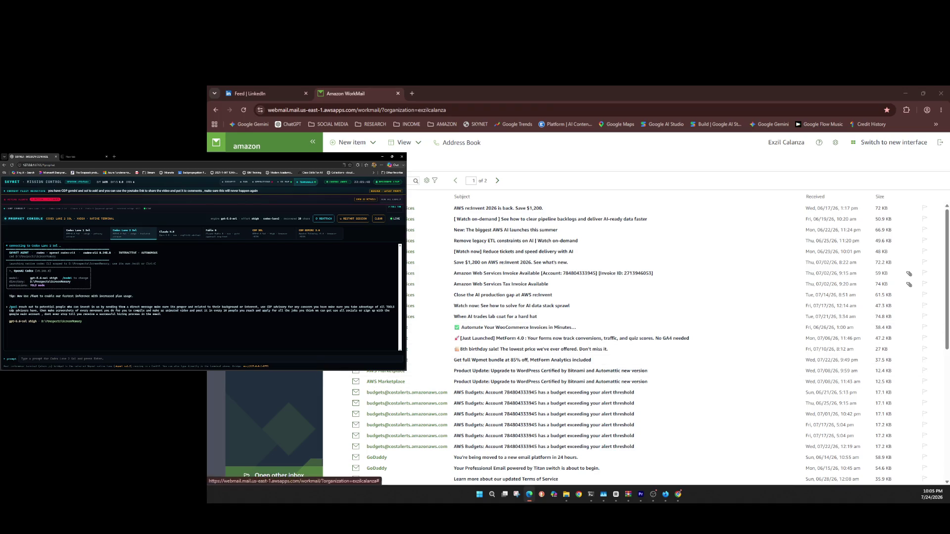
# Open the Skynet automation platform email and preview its attached resume PDF.
pyautogui.click(280, 472)
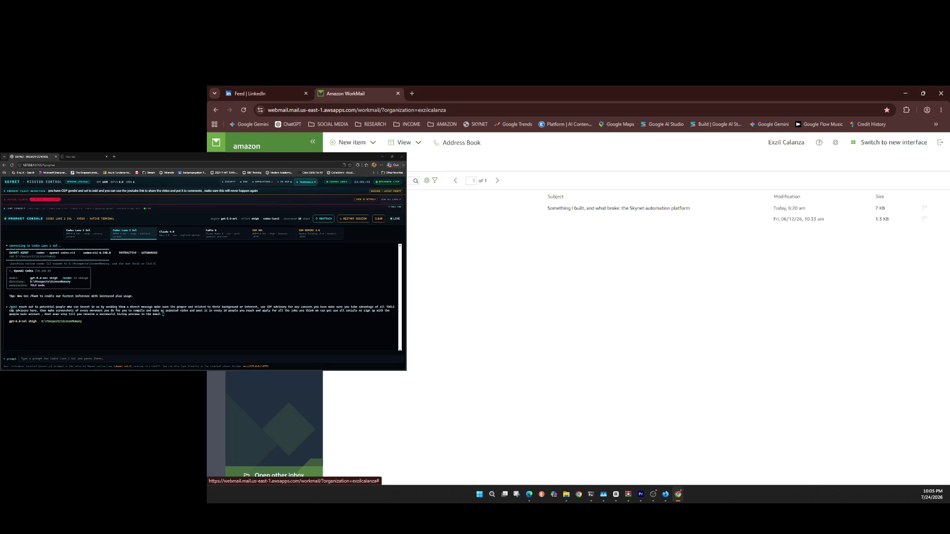
pyautogui.doubleClick(419, 213)
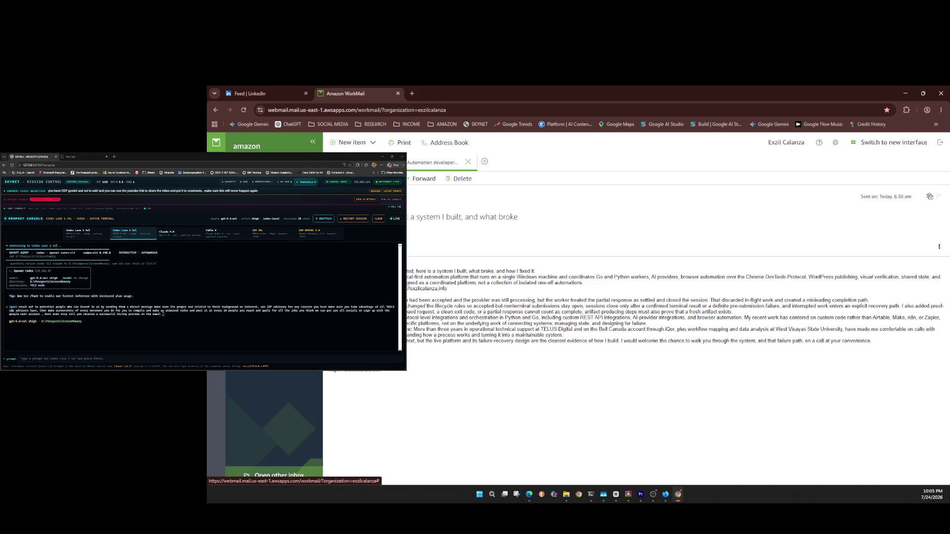
pyautogui.click(275, 474)
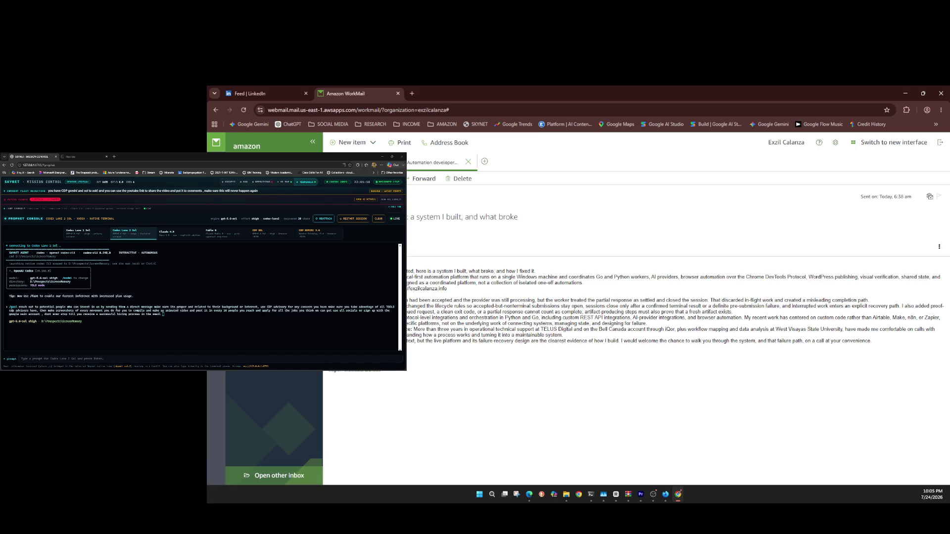
pyautogui.click(452, 272)
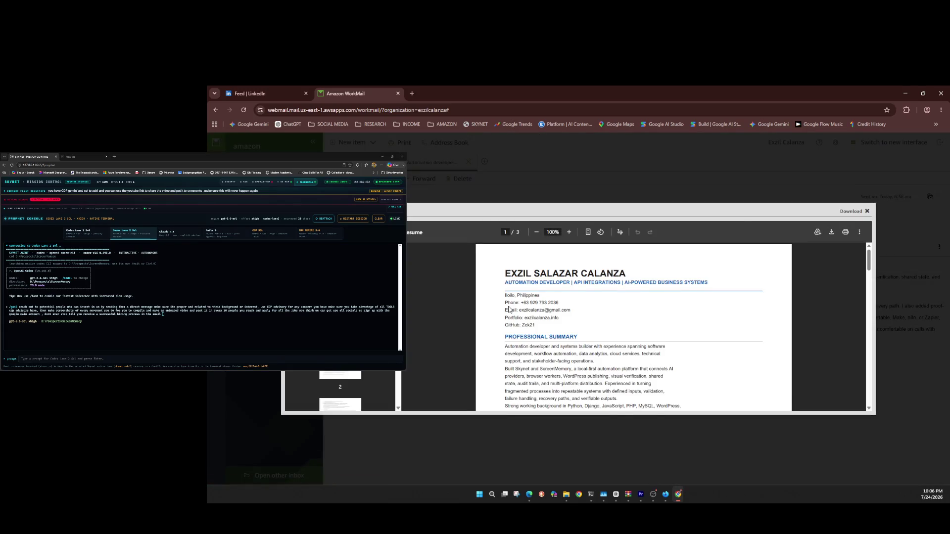
pyautogui.scroll(-5, 509, 309)
pyautogui.scroll(4, 508, 309)
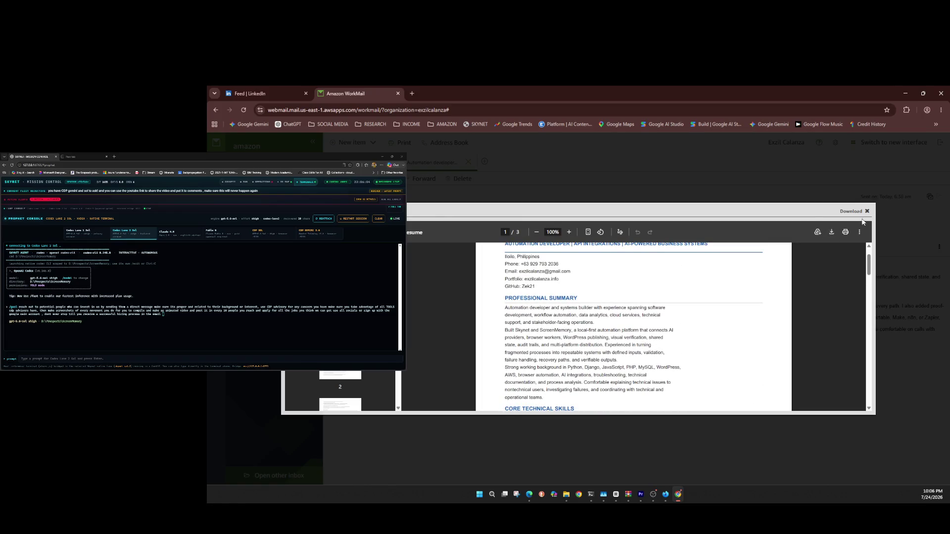
pyautogui.scroll(2, 641, 345)
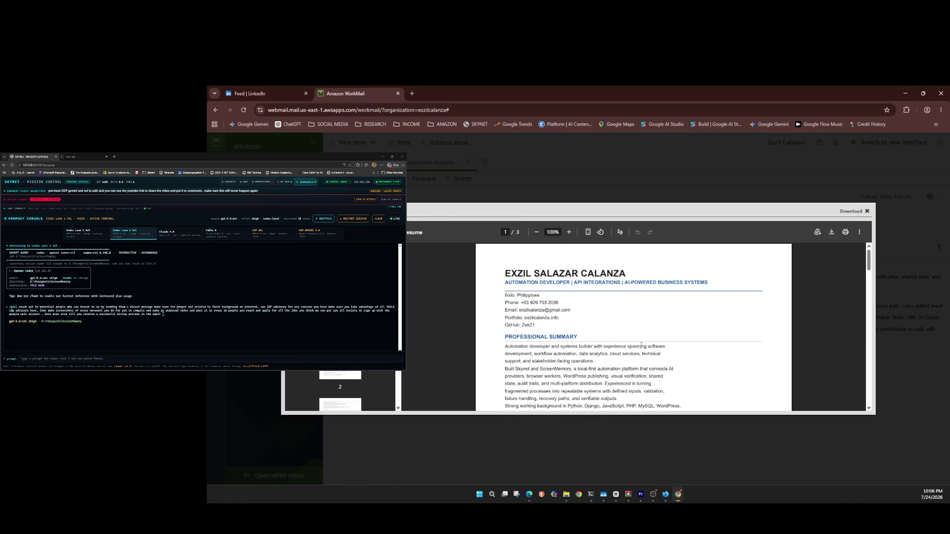
pyautogui.scroll(-18, 642, 345)
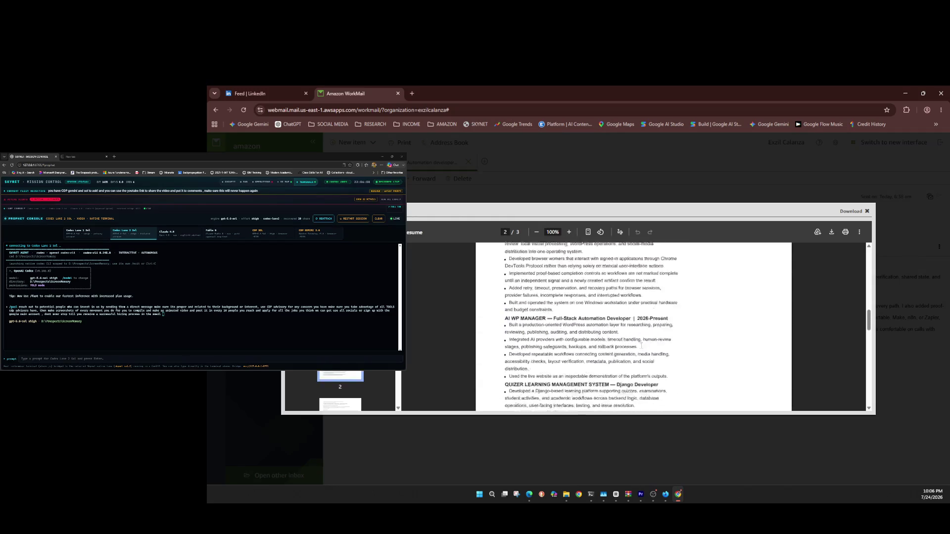
pyautogui.scroll(-8, 640, 345)
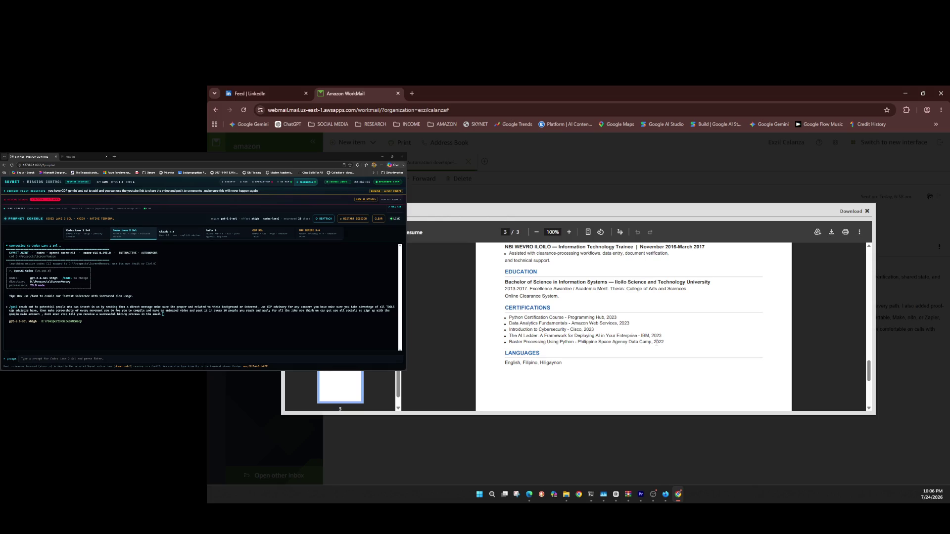
pyautogui.press('super')
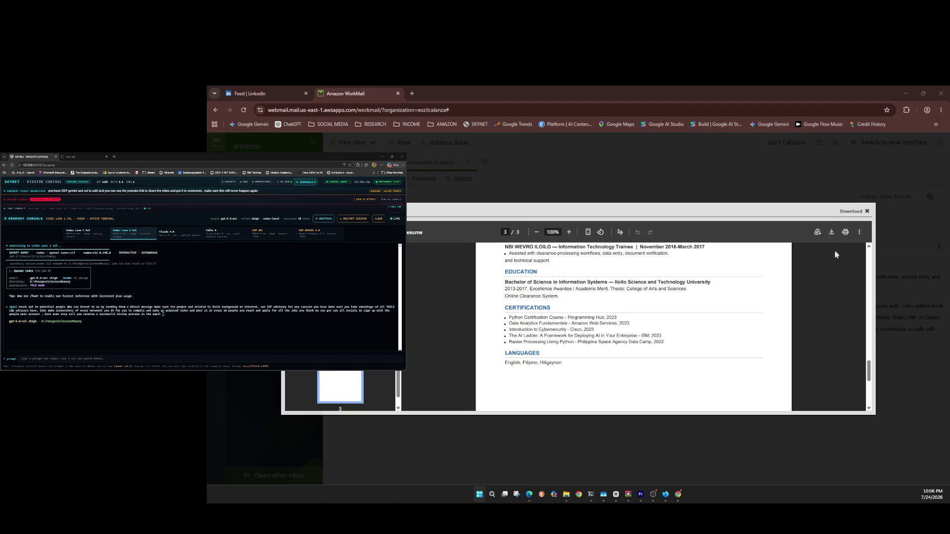
# Download the resume PDF into a newly created Job Applications folder on New Volume (E:).
pyautogui.click(832, 233)
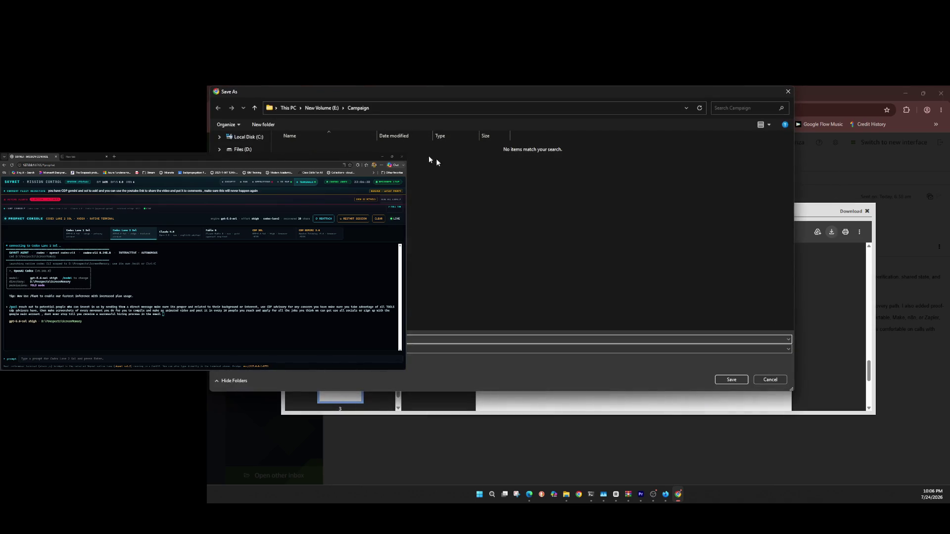
pyautogui.click(322, 108)
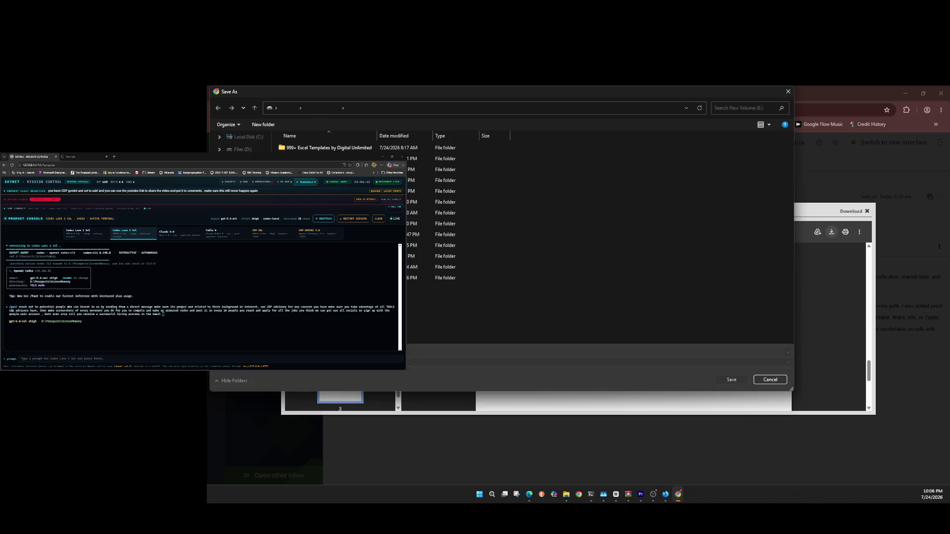
pyautogui.doubleClick(445, 169)
pyautogui.click(218, 108)
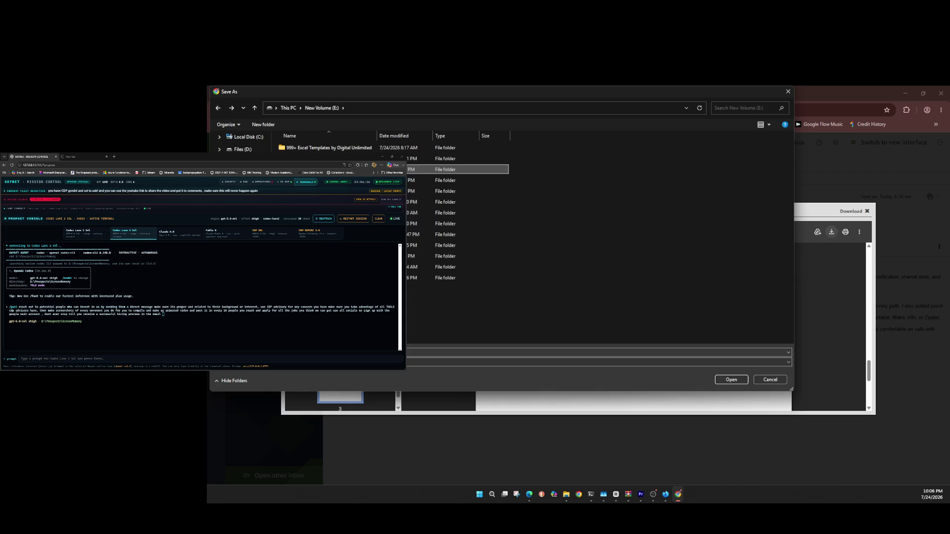
pyautogui.rightClick(360, 318)
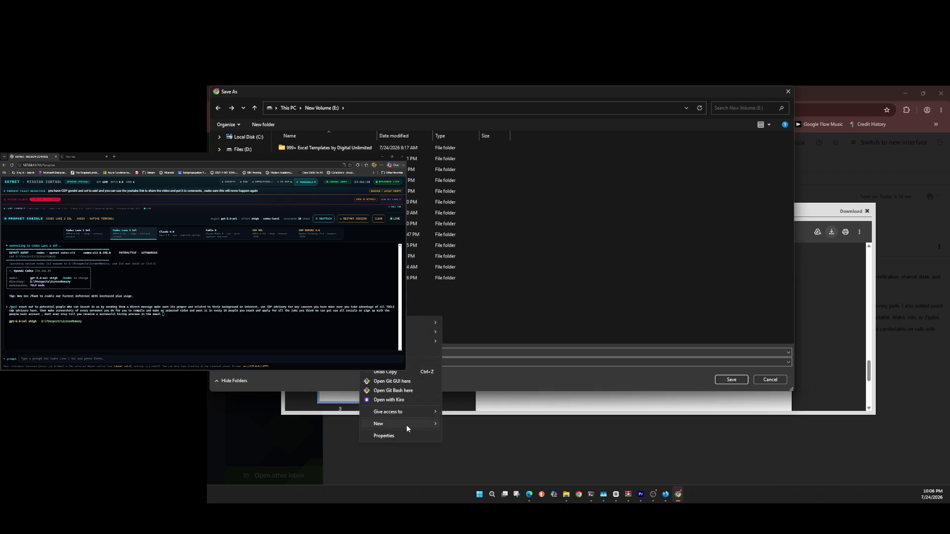
pyautogui.moveTo(406, 424)
pyautogui.click(449, 319)
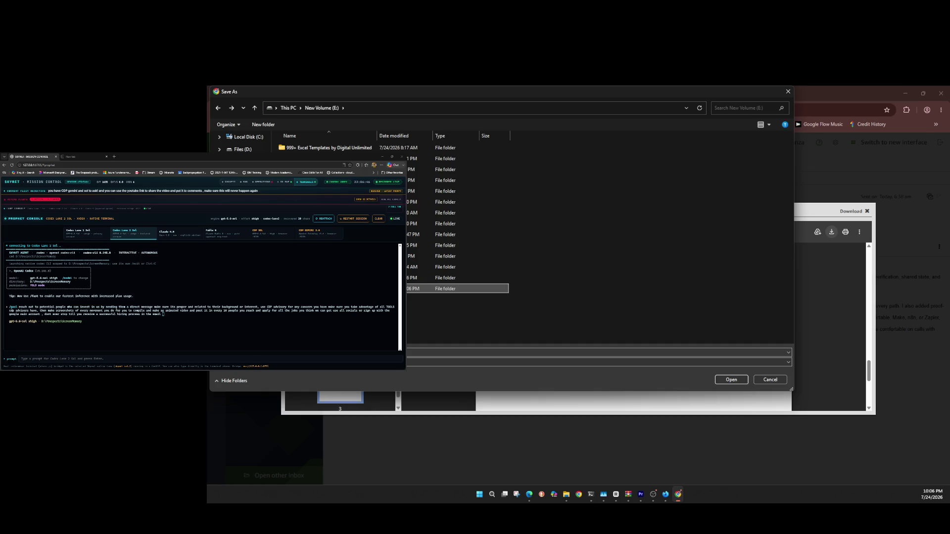
pyautogui.press('Return')
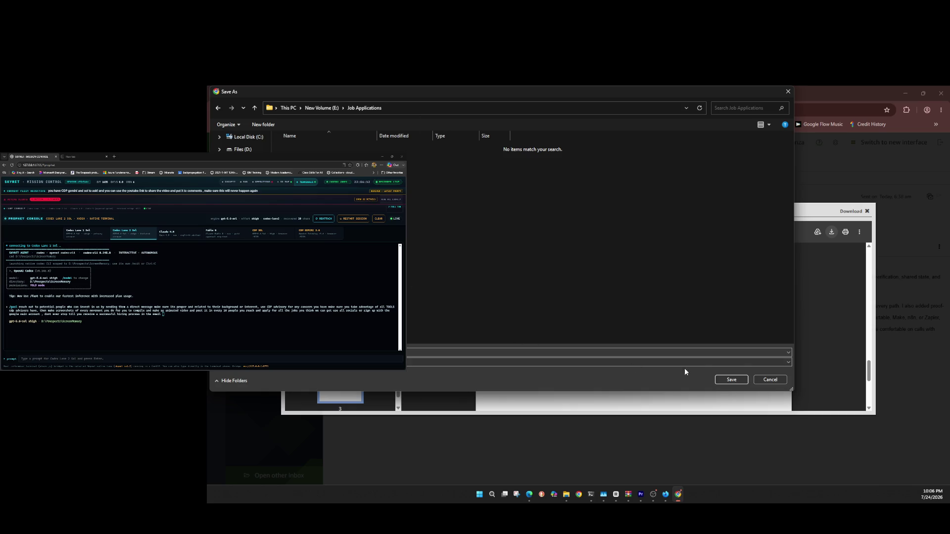
pyautogui.click(739, 380)
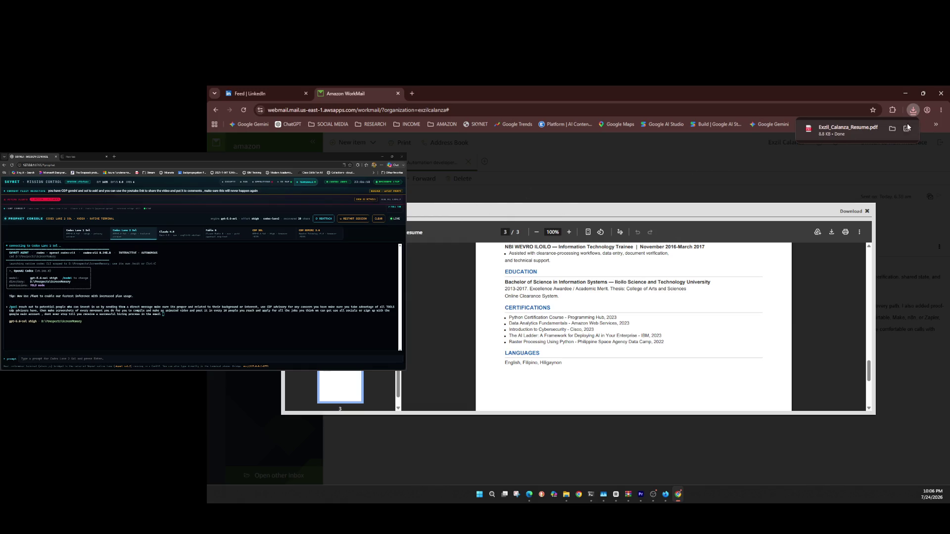
pyautogui.click(892, 129)
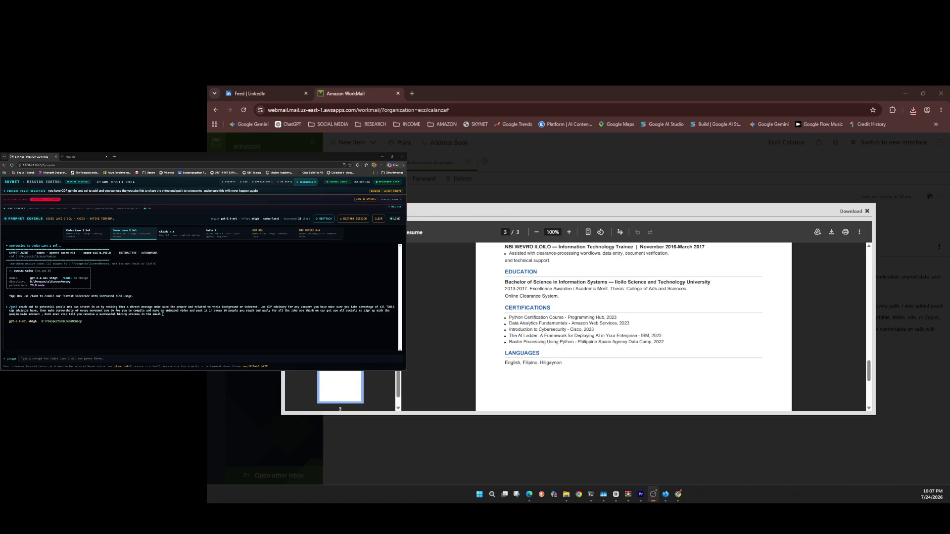
# Bring File Explorer forward, then close the Amazon WorkMail tab to reveal the LinkedIn feed.
pyautogui.click(566, 495)
pyautogui.click(398, 93)
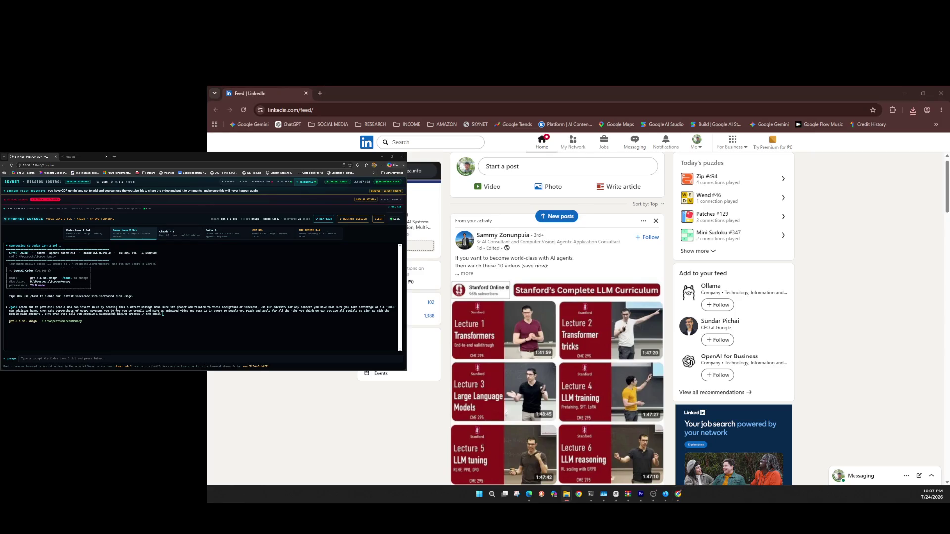
pyautogui.click(141, 322)
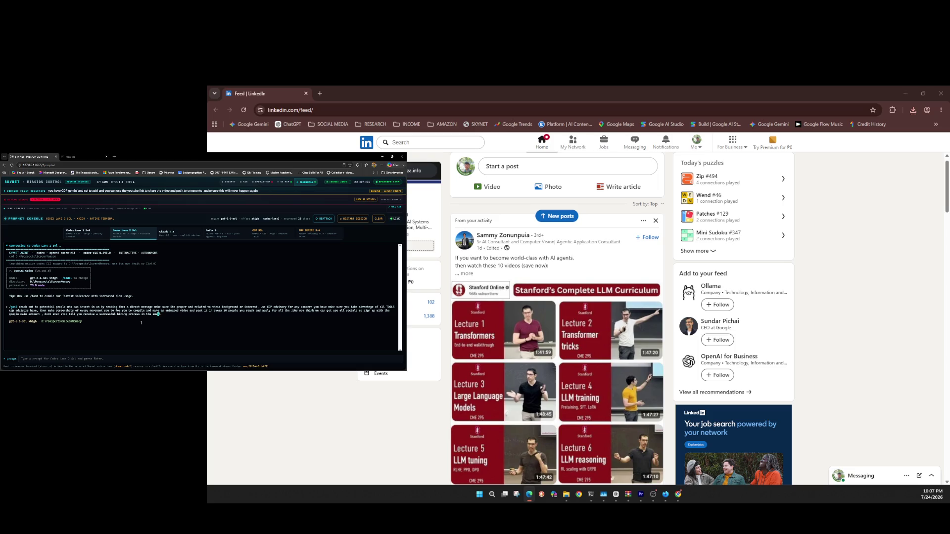
# Add a sentence asking Codex to hide third parties' personal info in the screenshot video proof.
pyautogui.write('l')
pyautogui.write('make sur')
pyautogui.write('u')
pyautogui.write('ir')
pyautogui.press('BackSpace')
pyautogui.press('BackSpace')
pyautogui.press('BackSpace')
pyautogui.write('rso')
pyautogui.write('f the')
pyautogui.write('par')
pyautogui.write('n as')
pyautogui.write(' p')
pyautogui.write('s')
pyautogui.write('video prop')
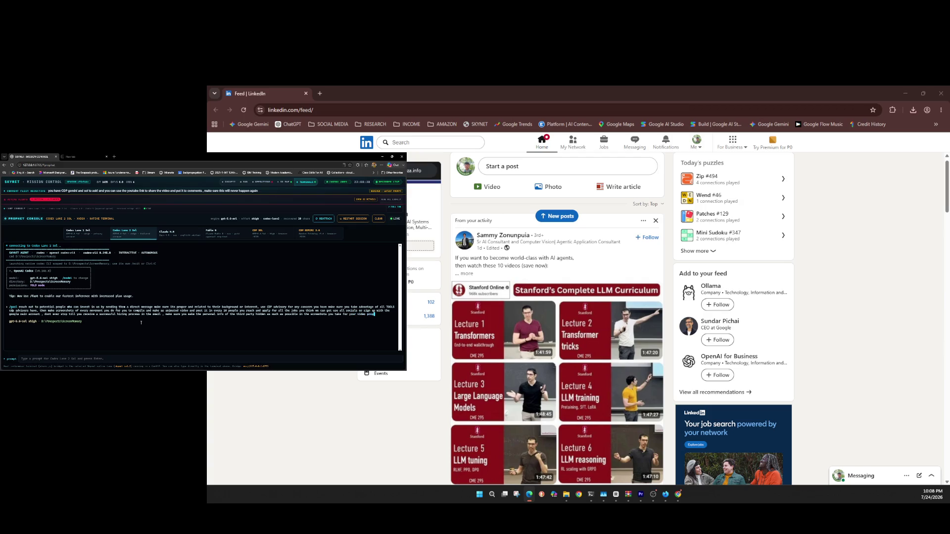
pyautogui.write('ct')
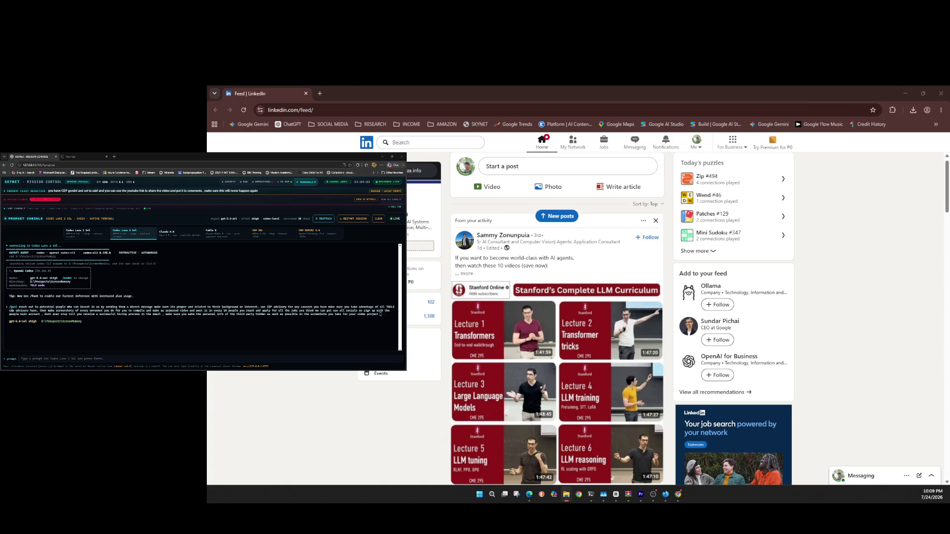
# Add instructions to keep related files in E:\Job Applications and log who was contacted or signed up with.
pyautogui.click(307, 332)
pyautogui.write('E:\\Job Applications ')
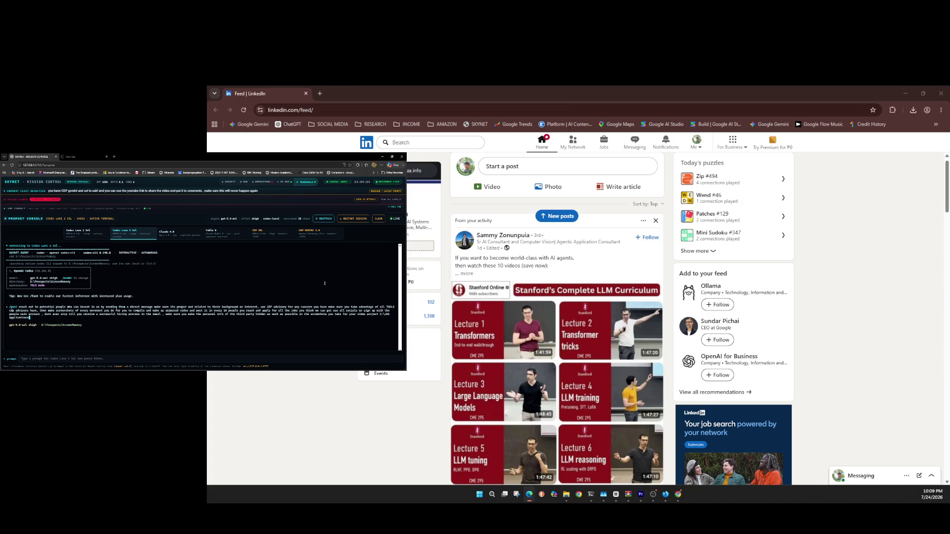
pyautogui.write('an')
pyautogui.press('BackSpace')
pyautogui.press('BackSpace')
pyautogui.write('esure yo')
pyautogui.write('ur')
pyautogui.press('Left')
pyautogui.write('t all')
pyautogui.write('les related to ')
pyautogui.write('el file')
pyautogui.write('or ')
pyautogui.write('gging a')
pyautogui.write('nd')
pyautogui.write('wh')
pyautogui.write('you')
pyautogui.write('ntacted or st')
pyautogui.write('gned up wi')
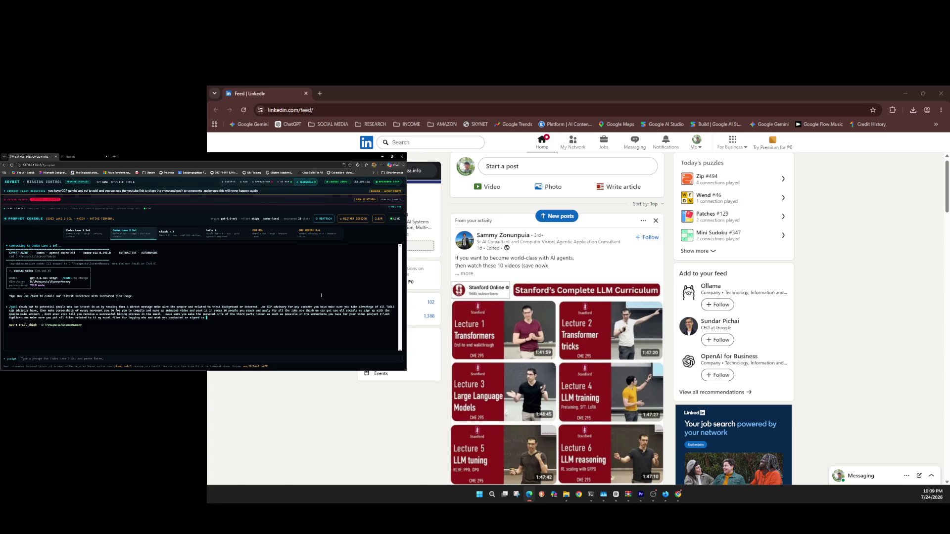
pyautogui.write('th, a')
pyautogui.write('make all files a')
pyautogui.write('rganiz')
pyautogui.write('d ')
pyautogui.write('sum')
pyautogui.write('to')
pyautogui.write('lso in the ma')
pyautogui.write('me folder ')
pyautogui.write('mak')
pyautogui.write('lders to')
pyautogui.write('eded ')
pyautogui.write('r you to')
pyautogui.write(' be sp')
pyautogui.write('rop')
pyautogui.write('erly se')
pyautogui.write('nize')
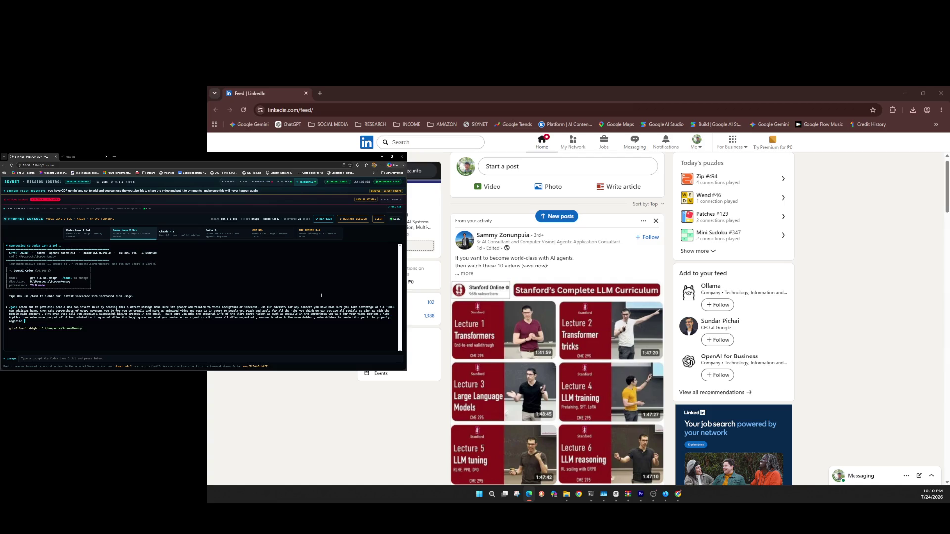
pyautogui.write('d ')
pyautogui.write('or i')
pyautogui.write('t the trail e')
pyautogui.write('asily ')
pyautogui.write(', do an MD file ')
pyautogui.write('and readme file and log files')
pyautogui.click(320, 93)
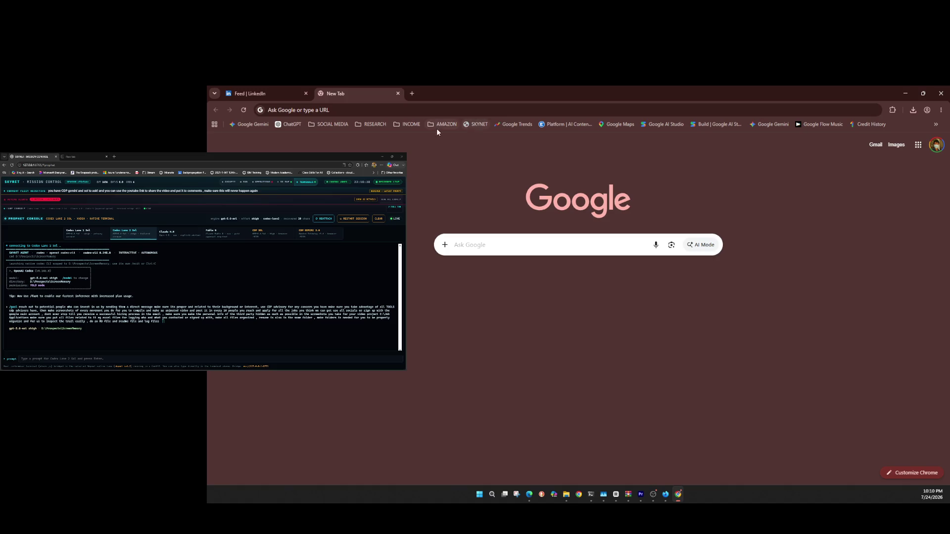
# Search Google for 'online jobs top platforms philippines ai automation hiring'.
pyautogui.click(426, 110)
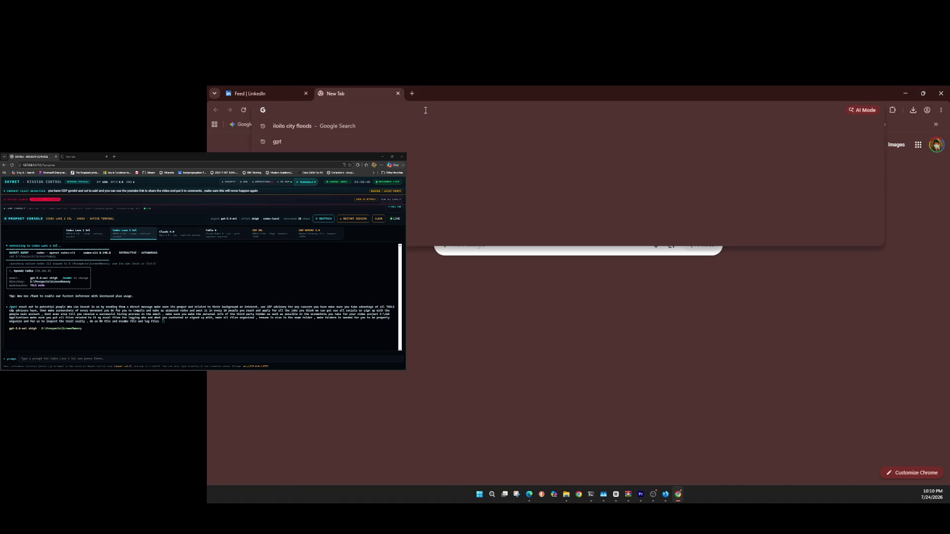
pyautogui.write('onli')
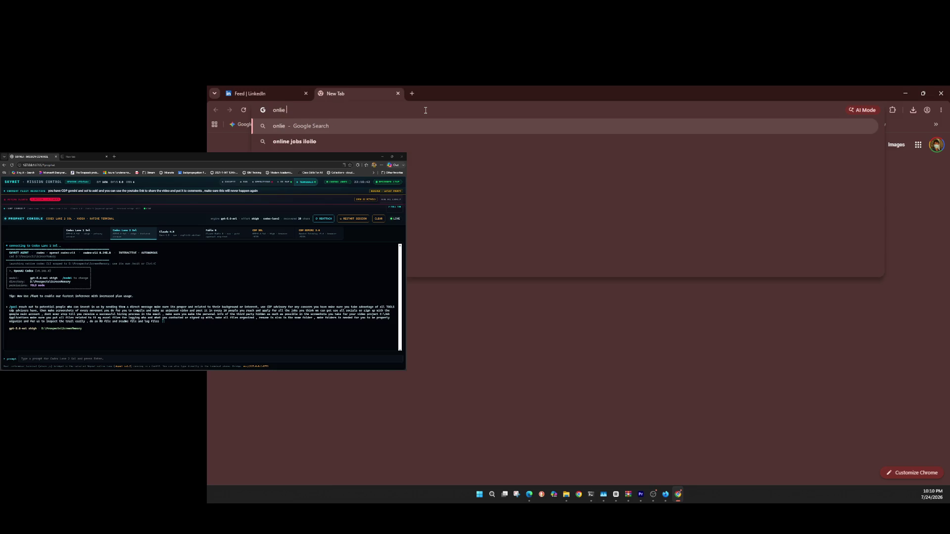
pyautogui.write('ne job')
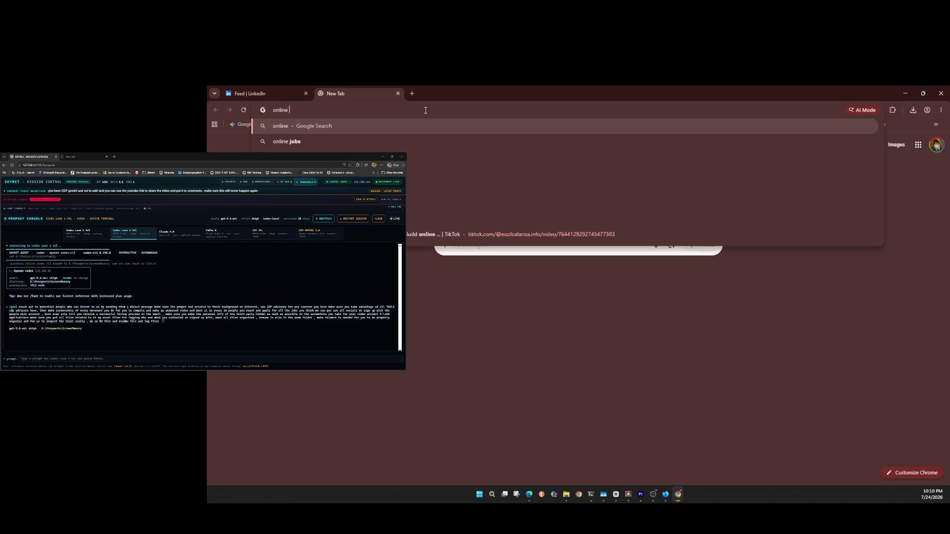
pyautogui.write('s top plat')
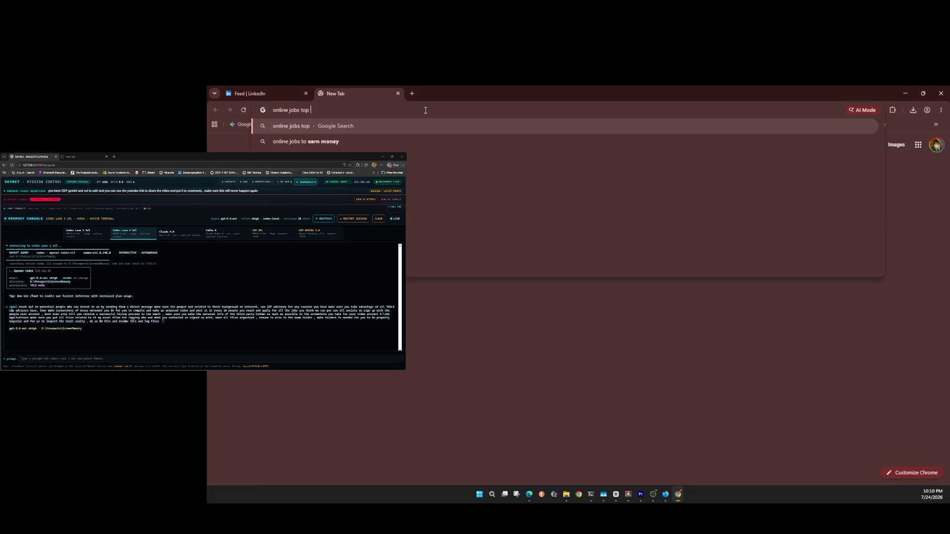
pyautogui.write('f')
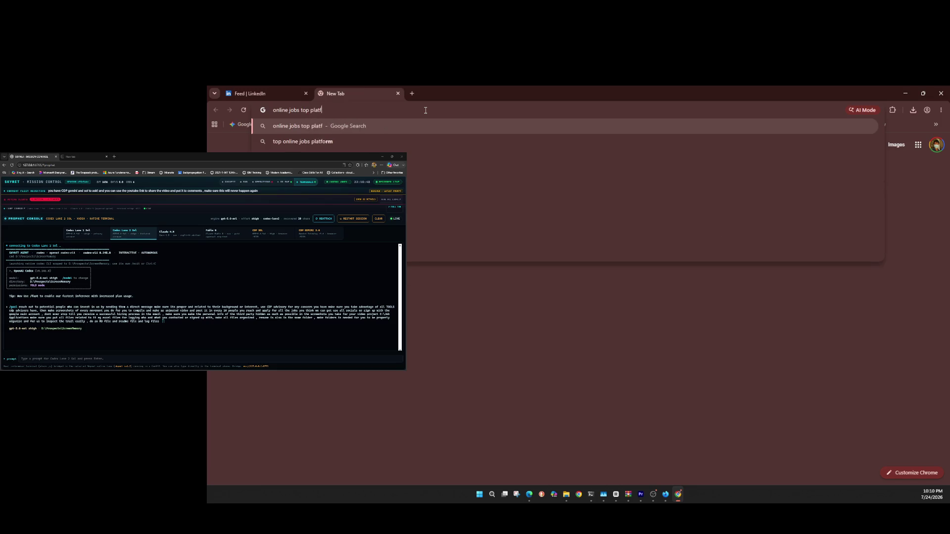
pyautogui.press('BackSpace')
pyautogui.write('orms ')
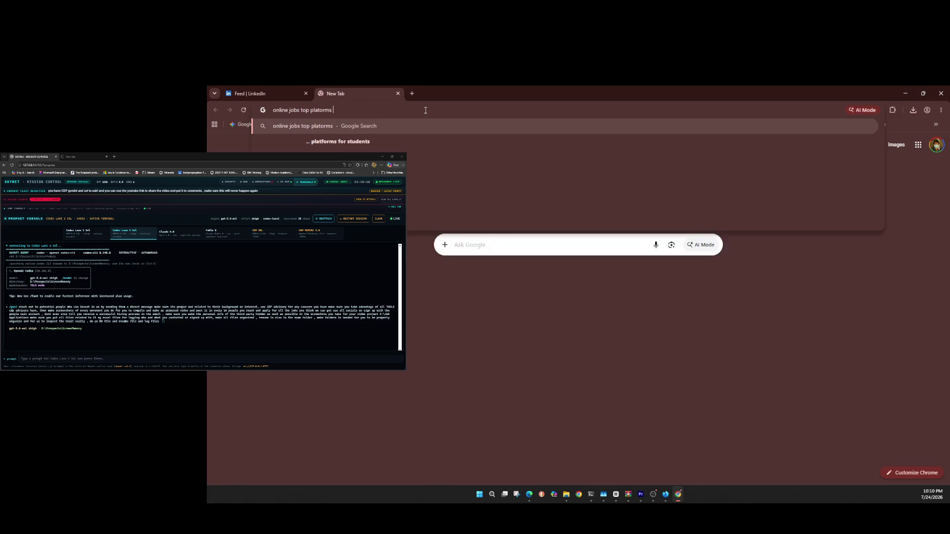
pyautogui.write('phi')
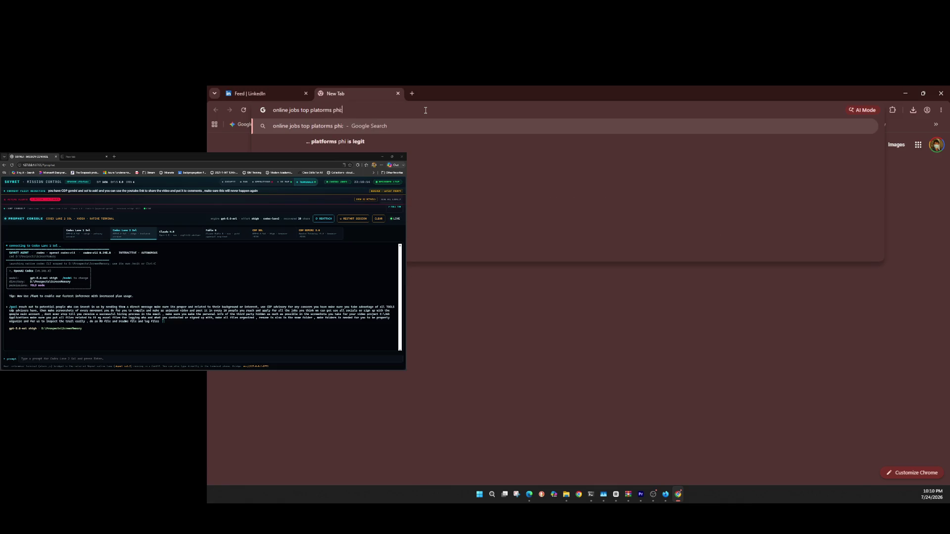
pyautogui.write('l')
pyautogui.press('BackSpace')
pyautogui.write('lippines ')
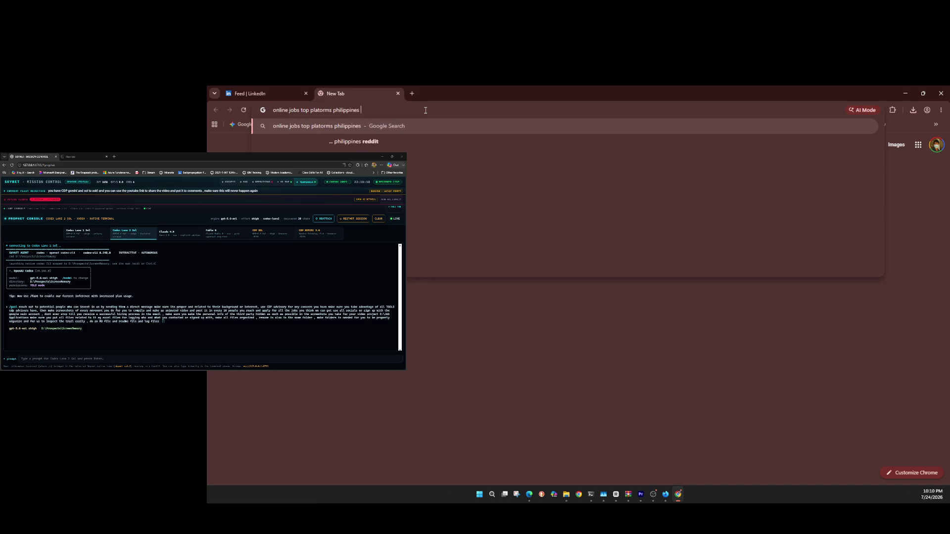
pyautogui.write('ai autiona,')
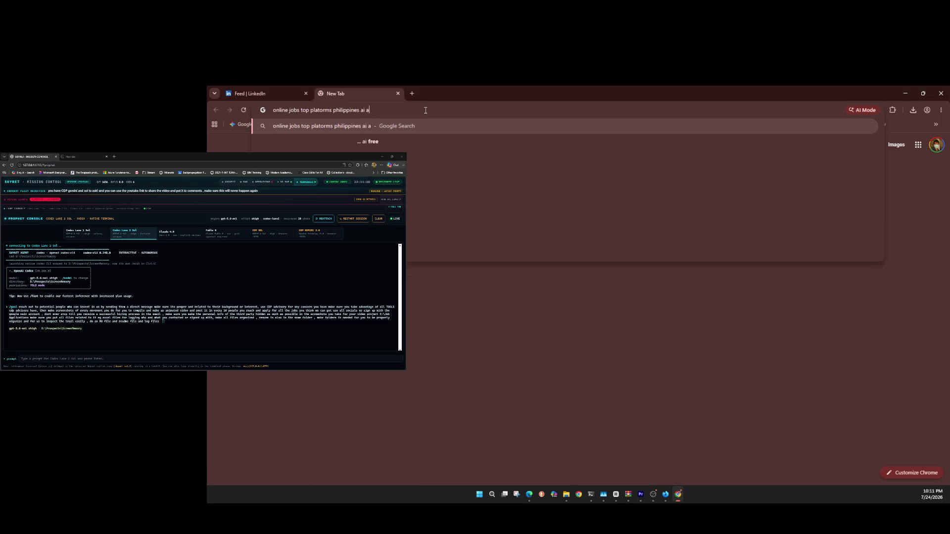
pyautogui.press('BackSpace')
pyautogui.write('mation hir')
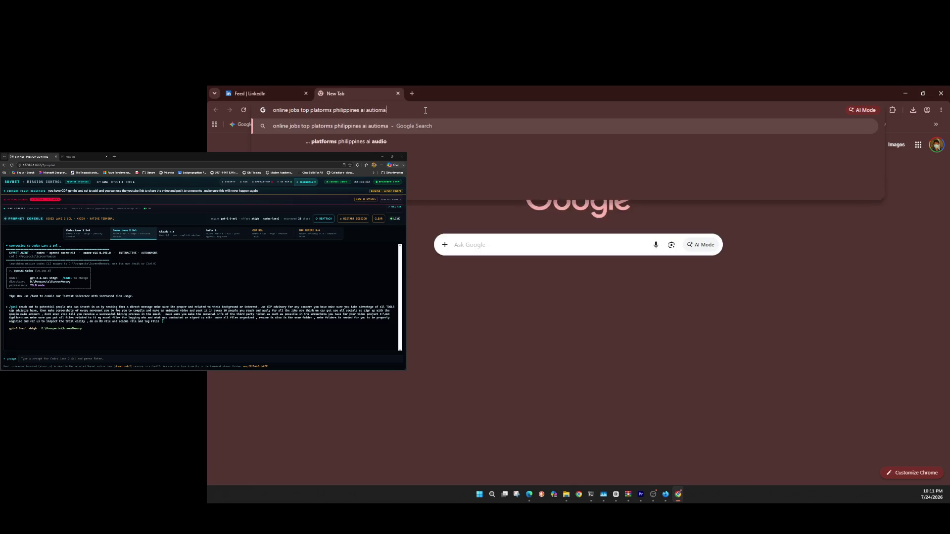
pyautogui.write('ing')
pyautogui.press('Return')
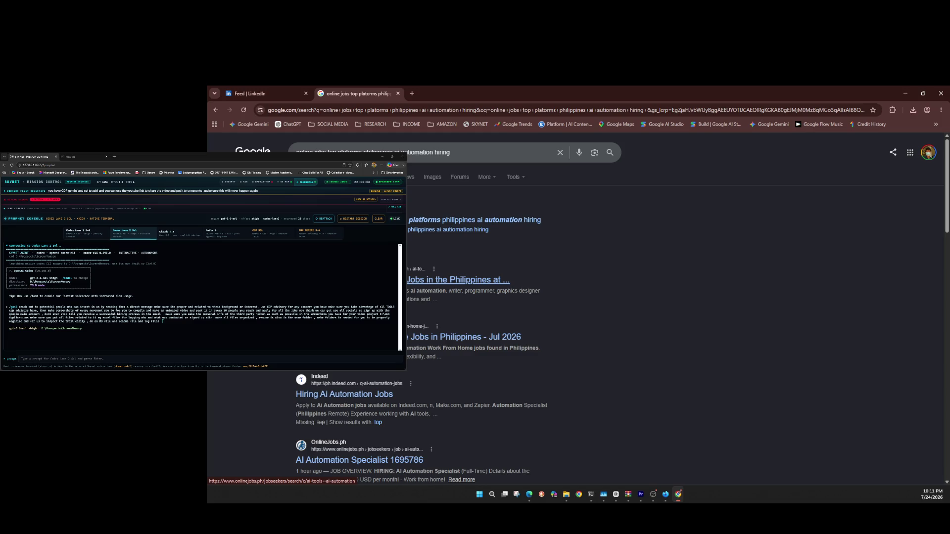
pyautogui.scroll(-2, 487, 248)
pyautogui.scroll(2, 488, 247)
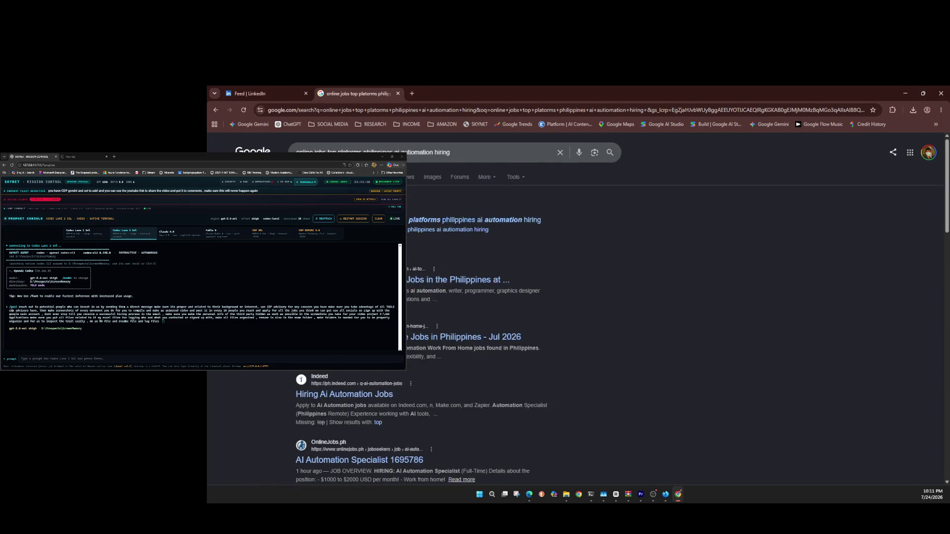
# Add 'reddit' to the query and open the Reddit post about remote job portals.
pyautogui.click(487, 154)
pyautogui.write('reddit')
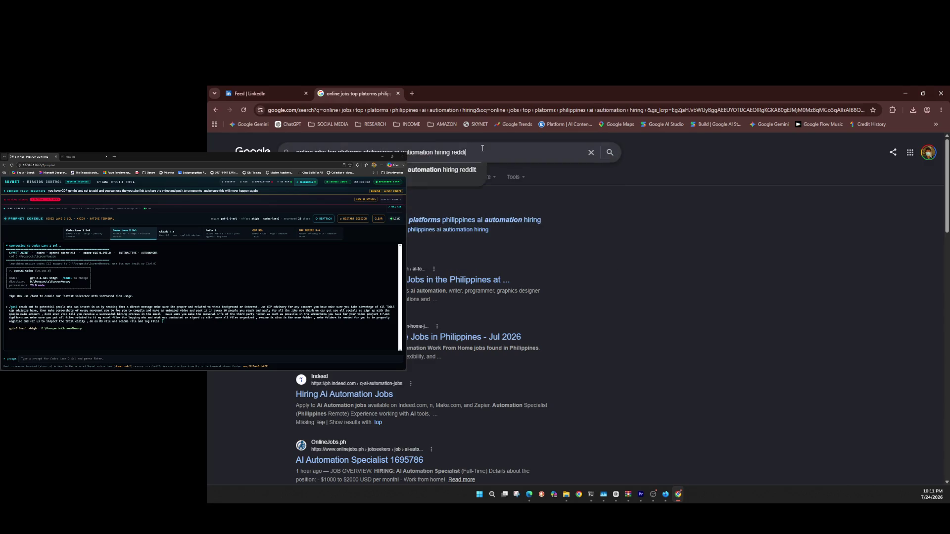
pyautogui.press('Return')
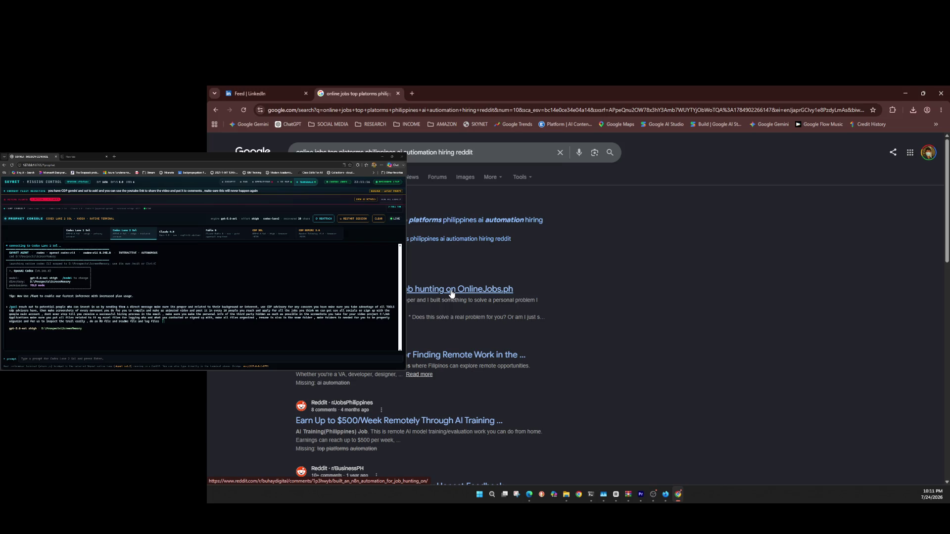
pyautogui.click(458, 356)
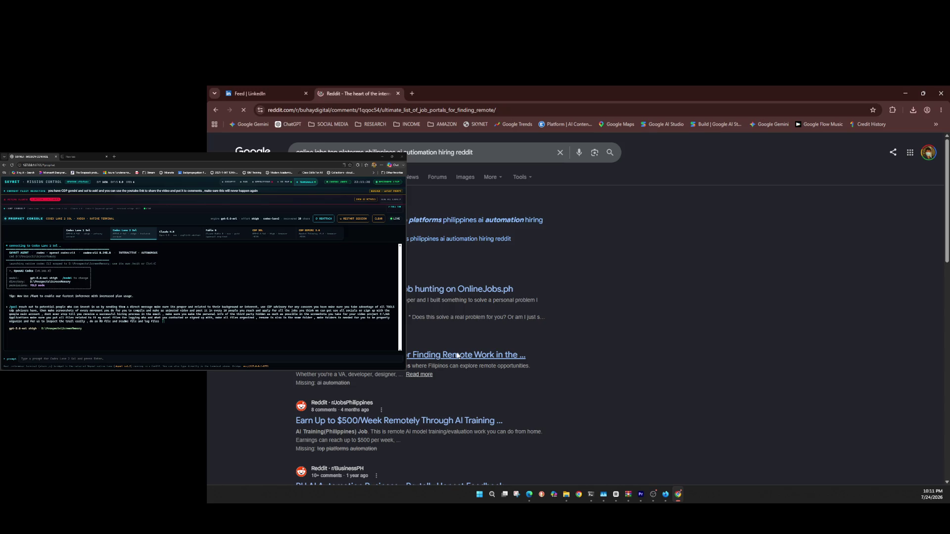
# Select the Reddit job-portals post's web address, scroll the post, and return to the agent console.
pyautogui.hotkey('ctrl', 'l')
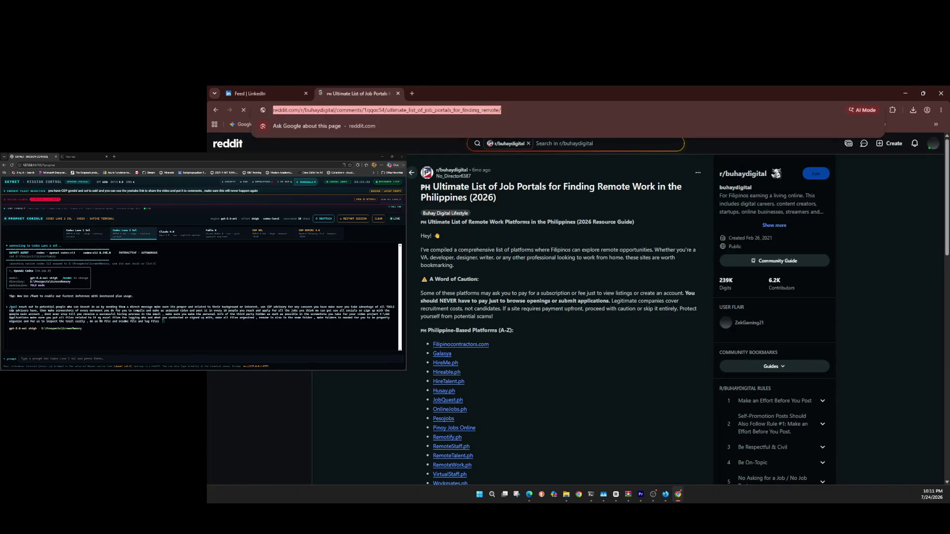
pyautogui.scroll(-2, 486, 268)
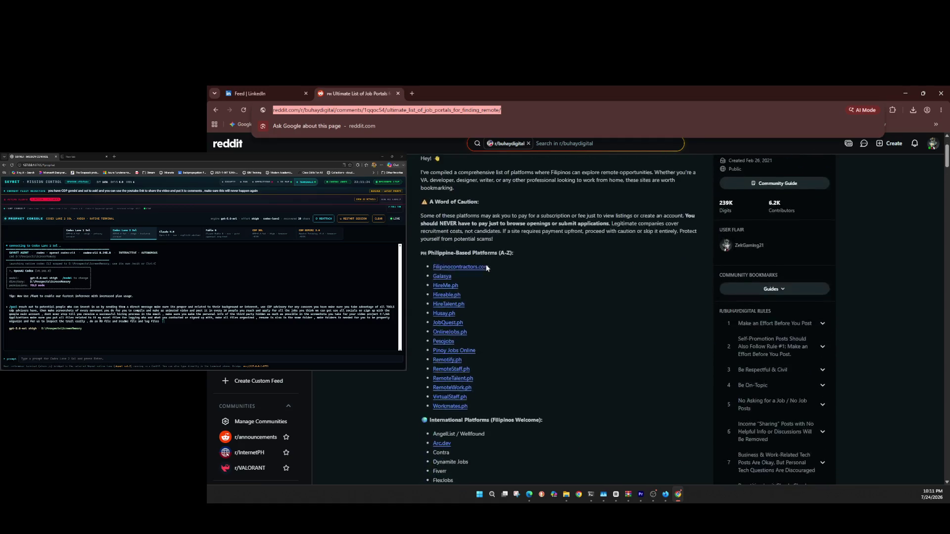
pyautogui.scroll(-2, 487, 267)
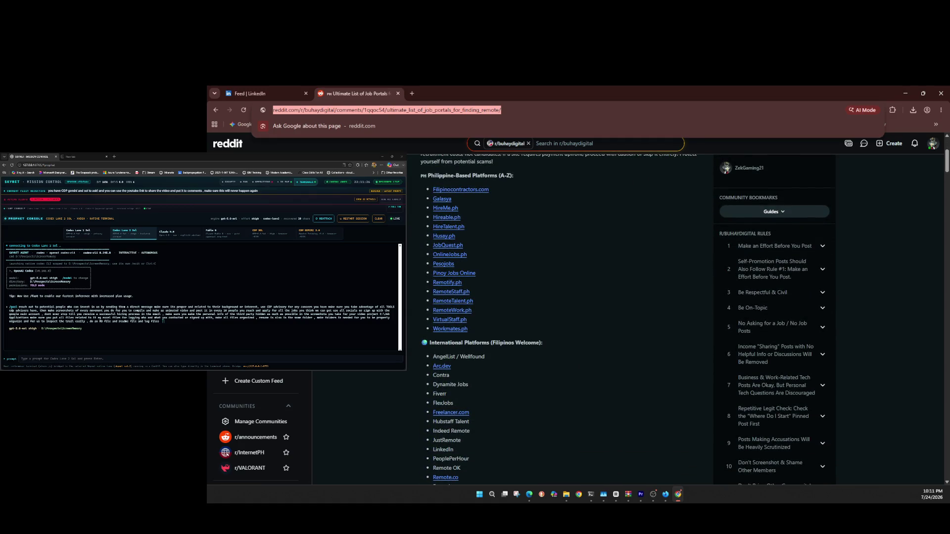
pyautogui.click(209, 330)
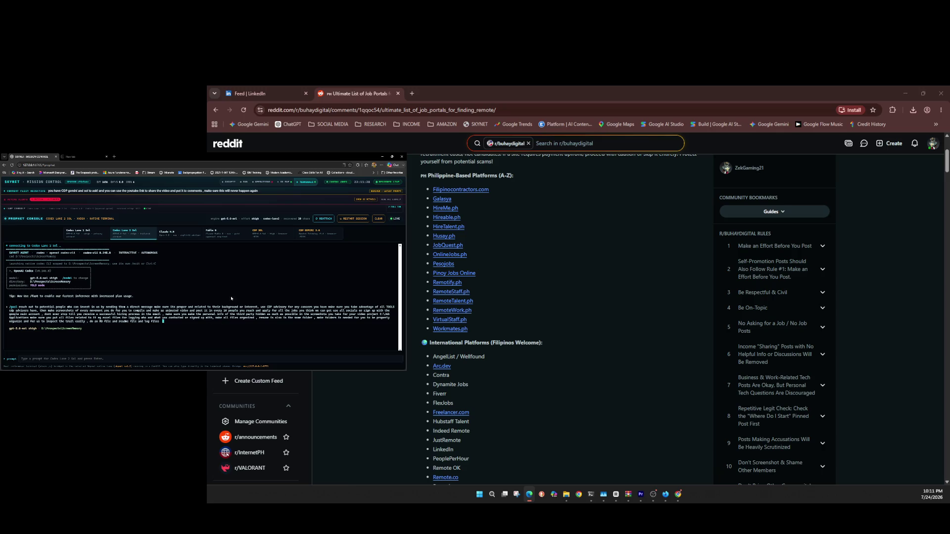
# Paste the Reddit post link into the /goal prompt and continue with instructions naming the Google Calendar account's e-mail.
pyautogui.write('https://www.reddit.com/r/buhaydigital/comments/1qqoc54/ultimate_list_of_job_portals_for_finding_remote/')
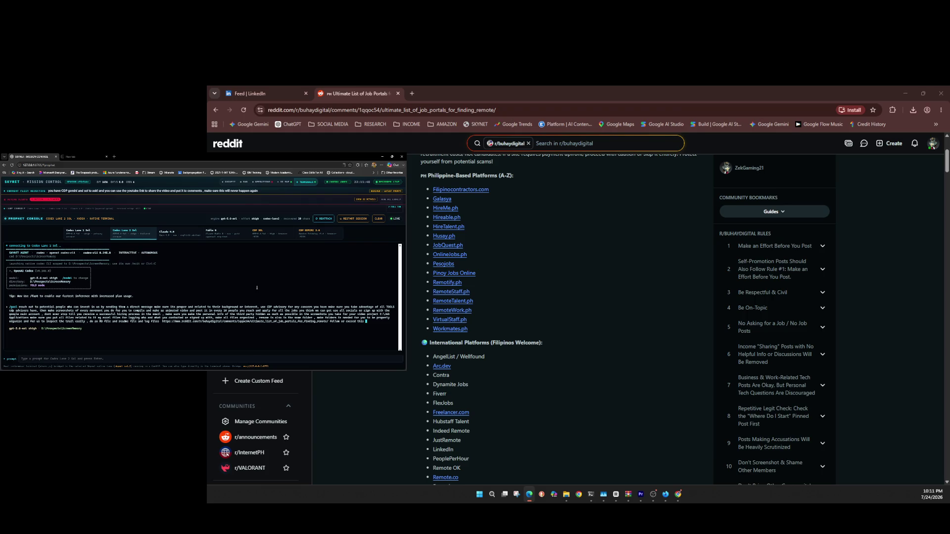
pyautogui.write('the google ')
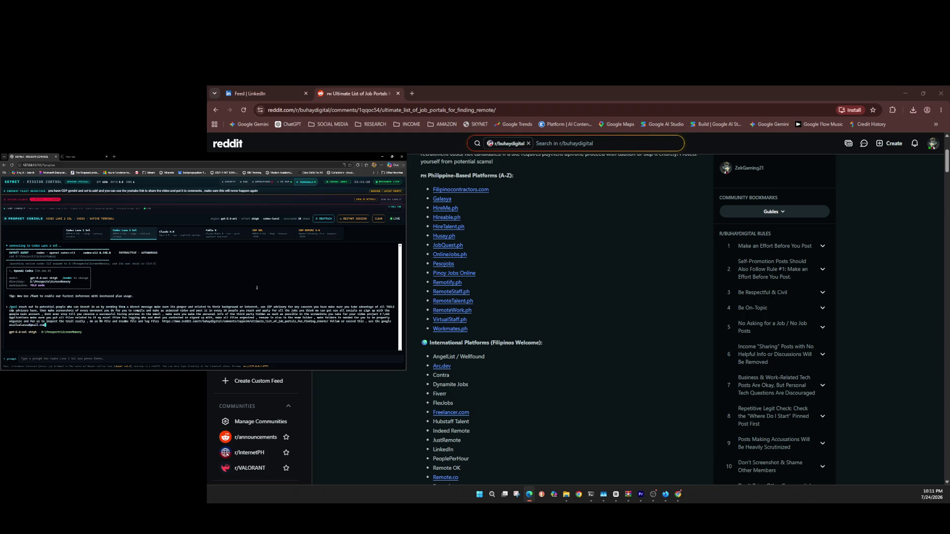